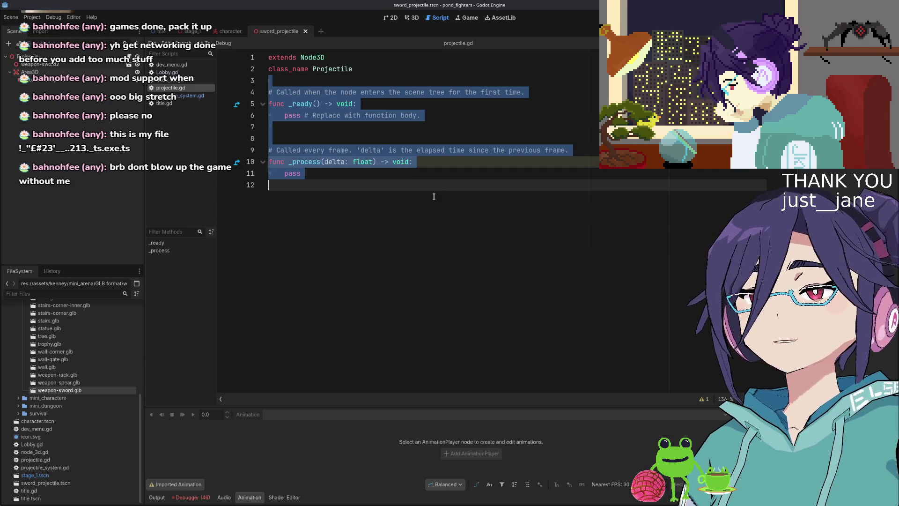
# - Tidy the blank lines inside _process in projectile.gd and save the script
pyautogui.press('Up')
pyautogui.press('Up')
pyautogui.press('End')
pyautogui.press('Return')
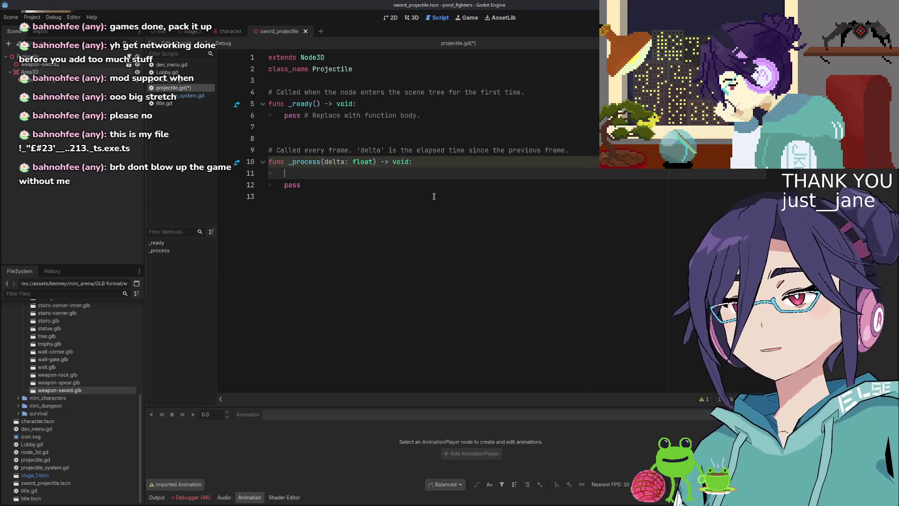
pyautogui.press('Up')
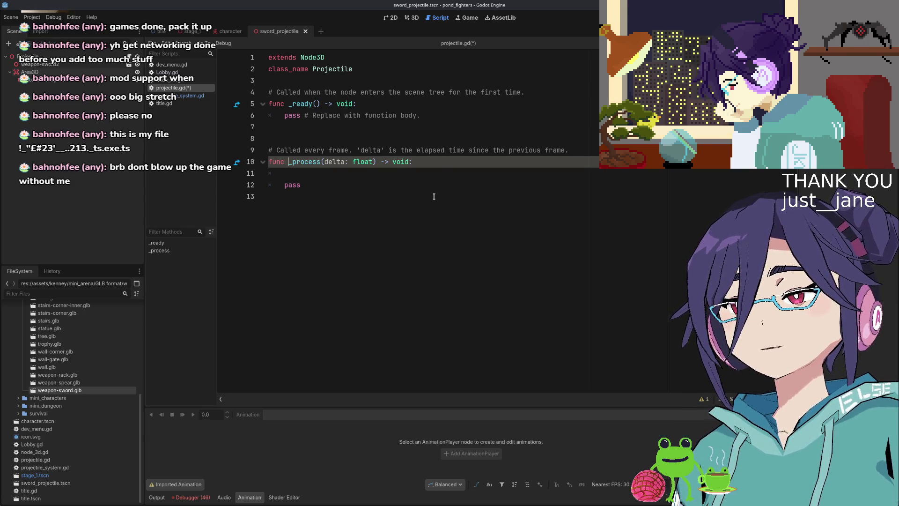
pyautogui.hotkey('shift', 'End')
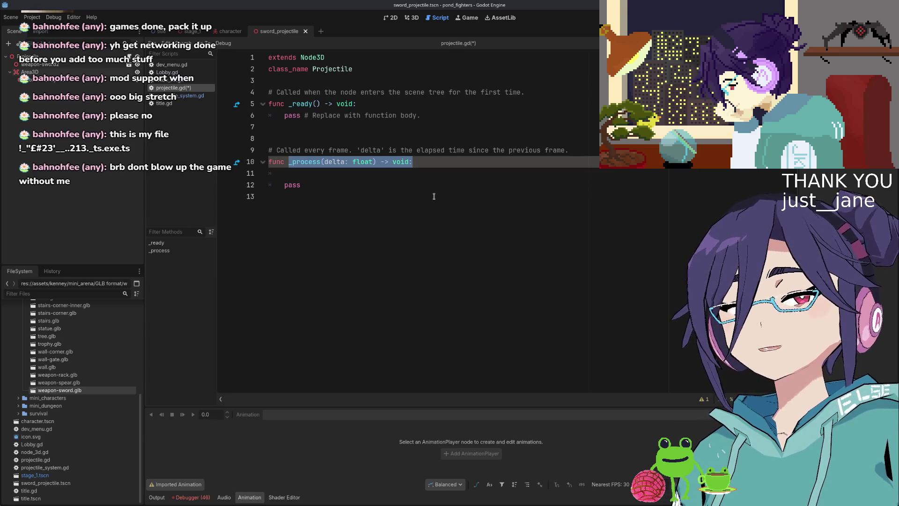
pyautogui.press('End')
pyautogui.press('Delete')
pyautogui.hotkey('ctrl', 's')
# - Add a Timer child node under the sword_projectile scene root
pyautogui.click(39, 104)
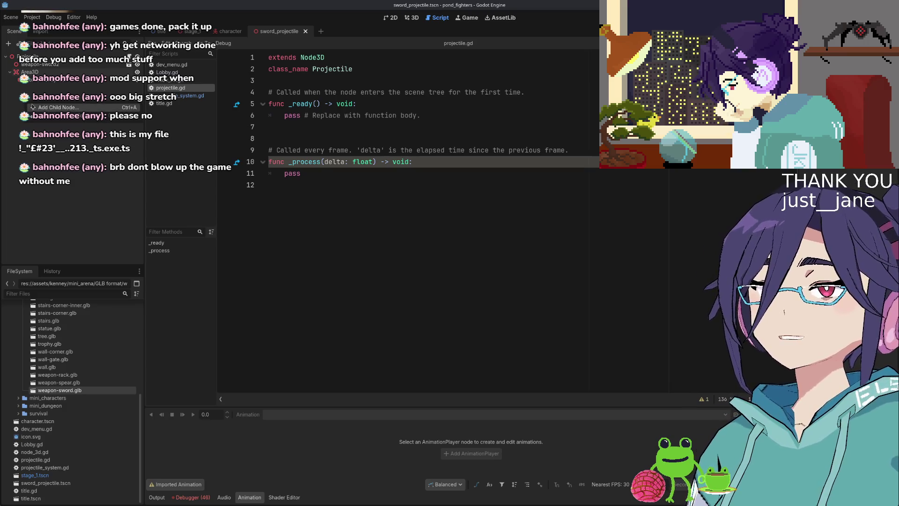
pyautogui.hotkey('ctrl', 'a')
pyautogui.write('timer')
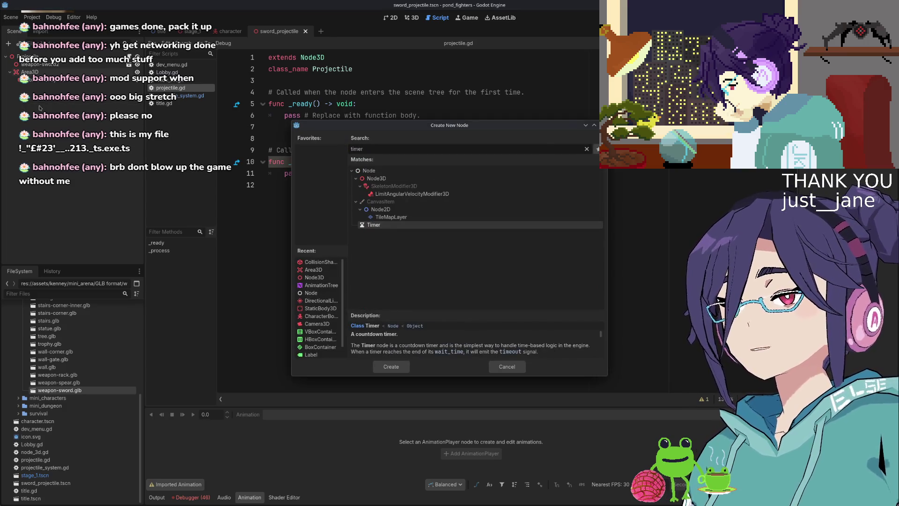
pyautogui.press('Return')
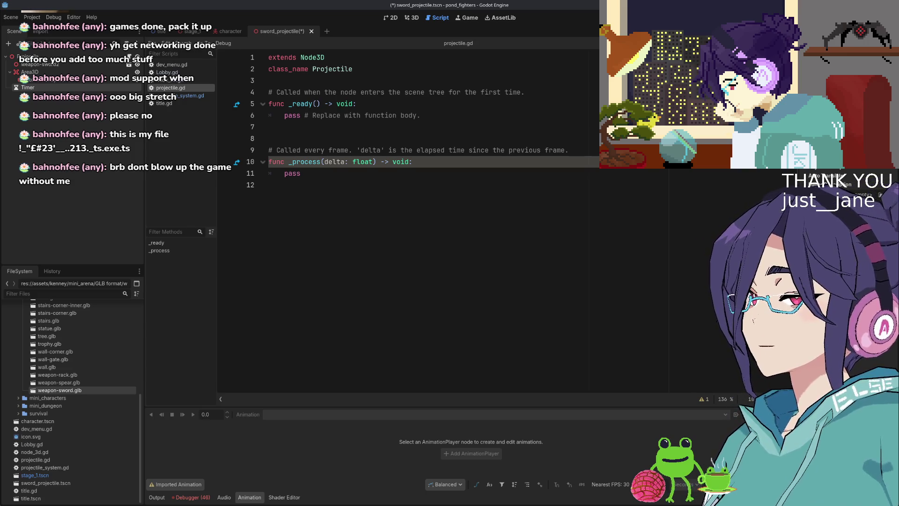
pyautogui.click(336, 192)
pyautogui.click(398, 150)
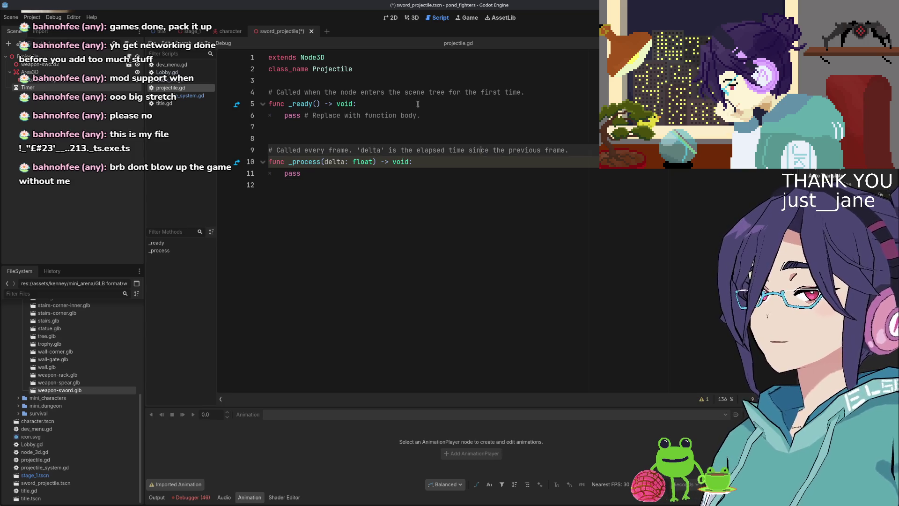
pyautogui.click(421, 104)
pyautogui.press('Return')
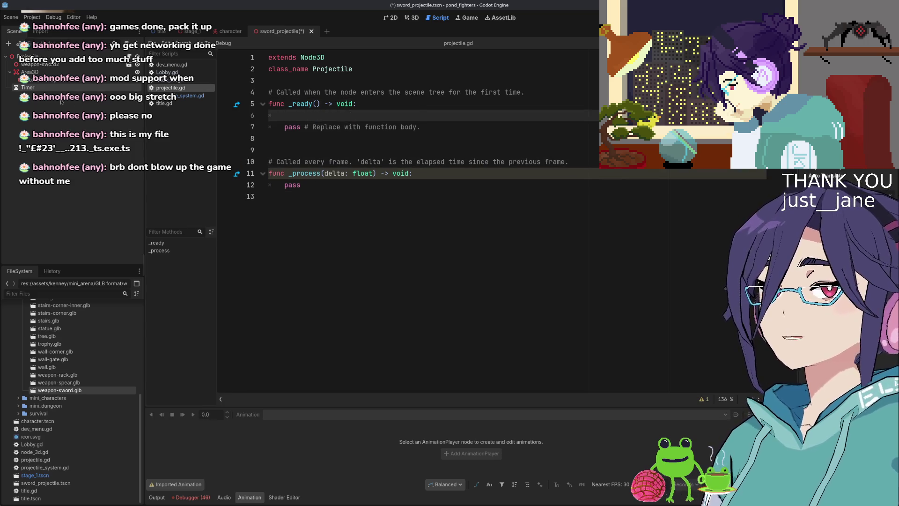
pyautogui.moveTo(30, 87)
pyautogui.mouseDown()
pyautogui.moveTo(28, 69)
pyautogui.moveTo(331, 80)
pyautogui.mouseUp()
pyautogui.press('Return')
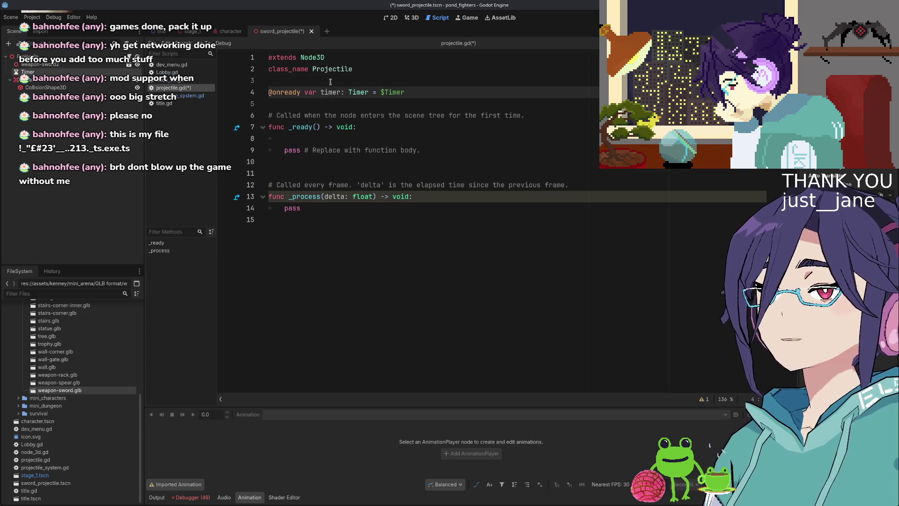
pyautogui.press('Down')
pyautogui.press('Down')
pyautogui.press('Down')
# - In _ready, call timer.timeout.connect() and replace pass with return;
pyautogui.write('timer')
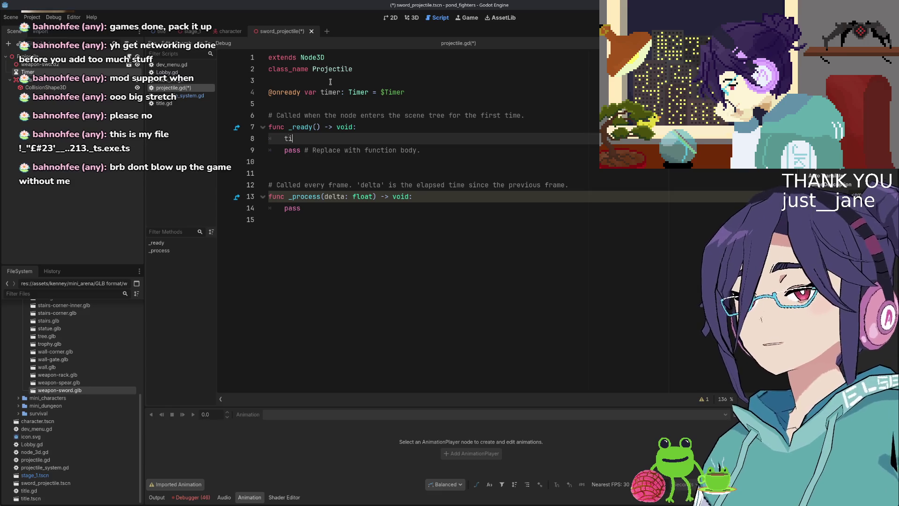
pyautogui.write('.')
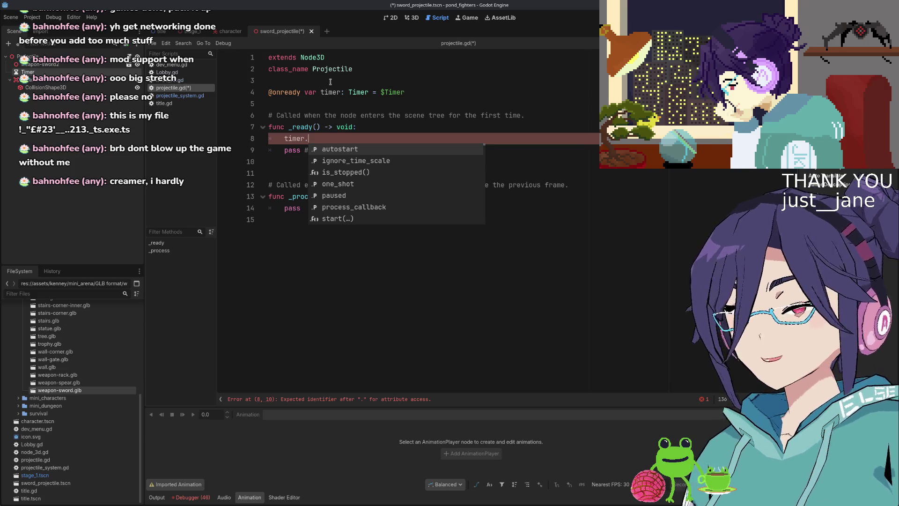
pyautogui.press('Down')
pyautogui.press('Down')
pyautogui.press('Down')
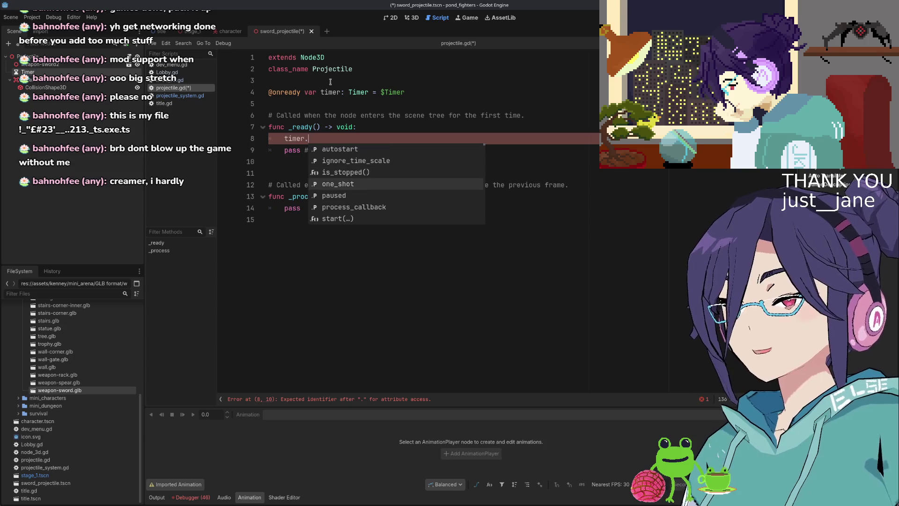
pyautogui.press('Return')
pyautogui.write('conne')
pyautogui.press('Return')
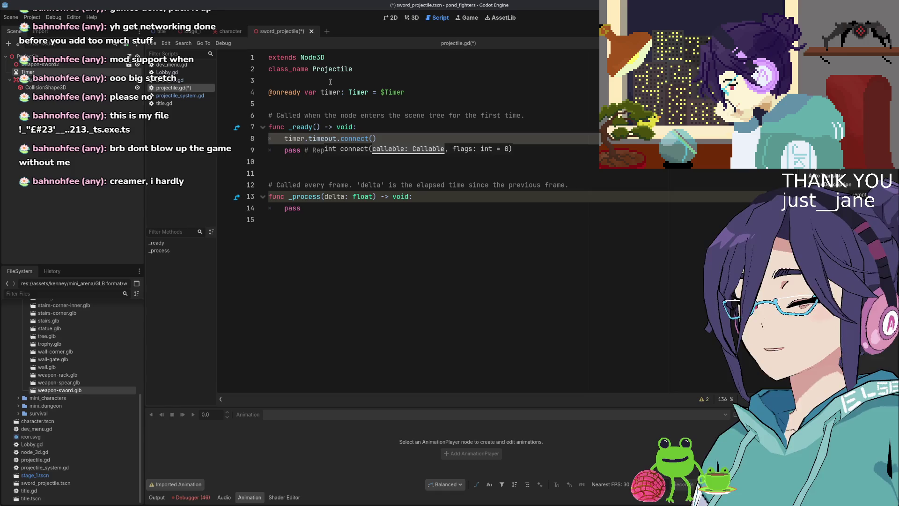
pyautogui.press('Down')
pyautogui.press('Down')
pyautogui.press('Up')
pyautogui.press('End')
pyautogui.hotkey('shift', 'Home')
pyautogui.write('retu')
pyautogui.press('Return')
pyautogui.write(';')
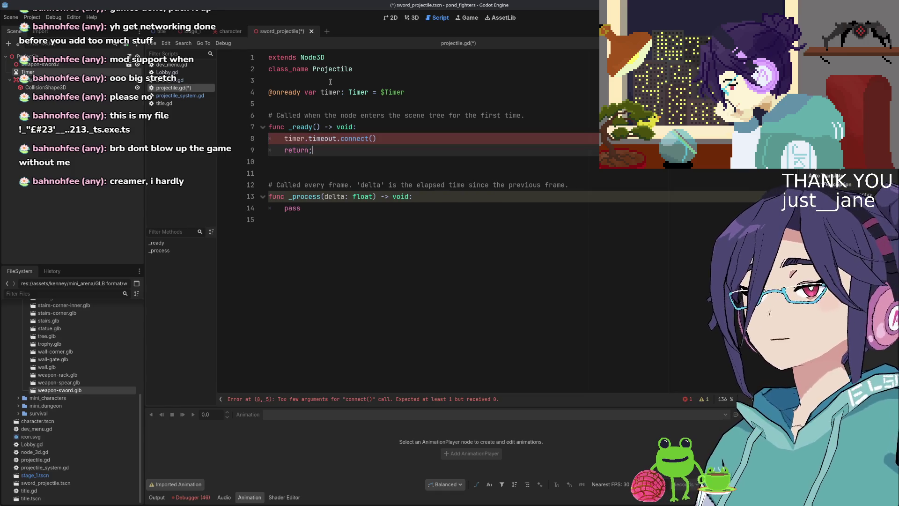
# - Begin a new handle_timer_end() function below _ready
pyautogui.press('Down')
pyautogui.press('Return')
pyautogui.write('func handl')
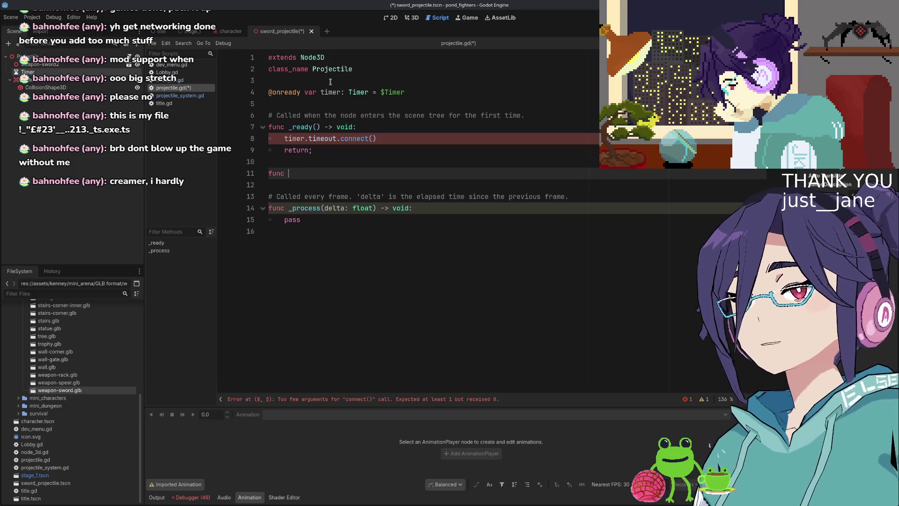
pyautogui.write('e')
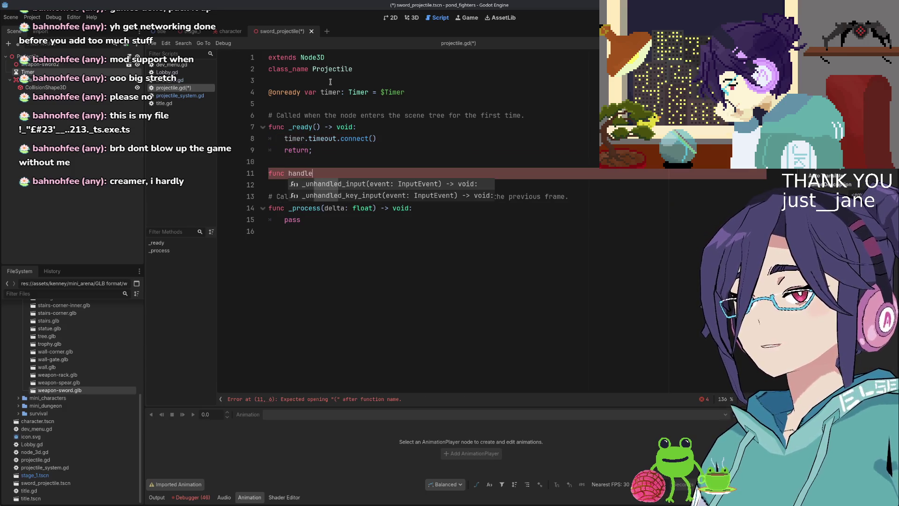
pyautogui.write('_')
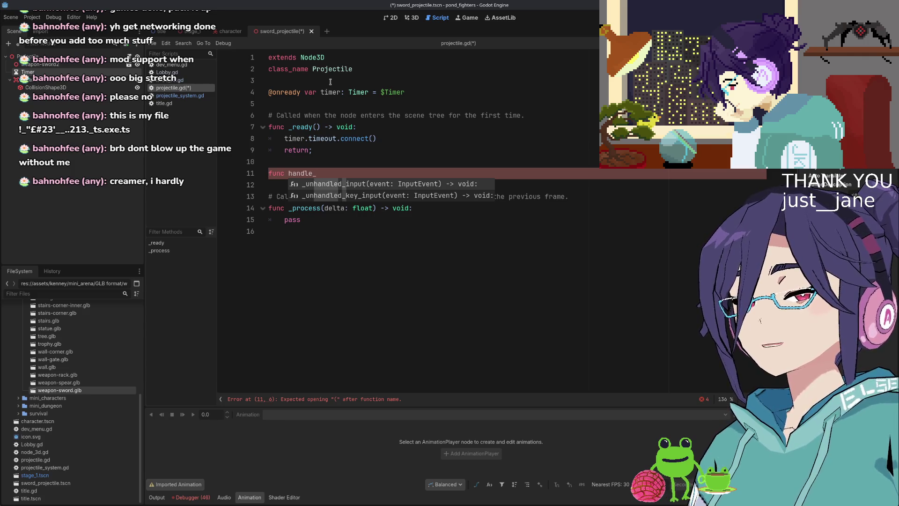
pyautogui.write('tim')
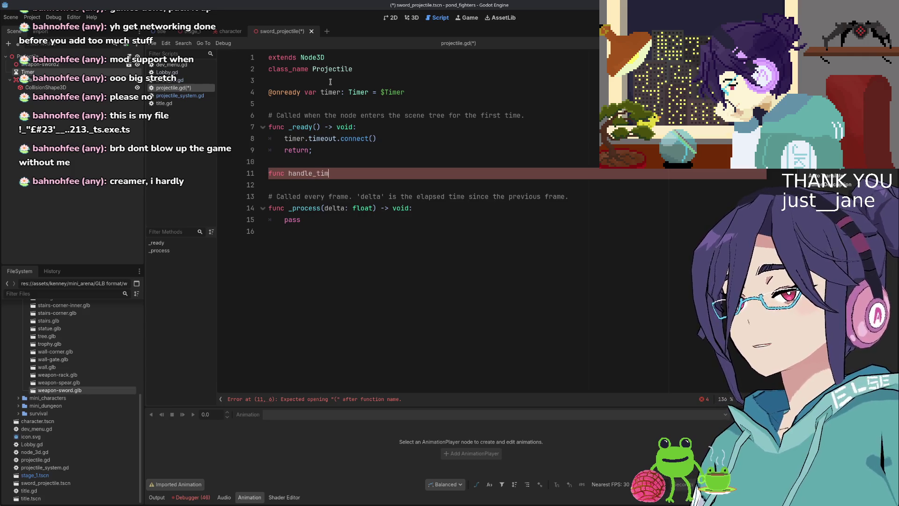
pyautogui.write('er_end()')
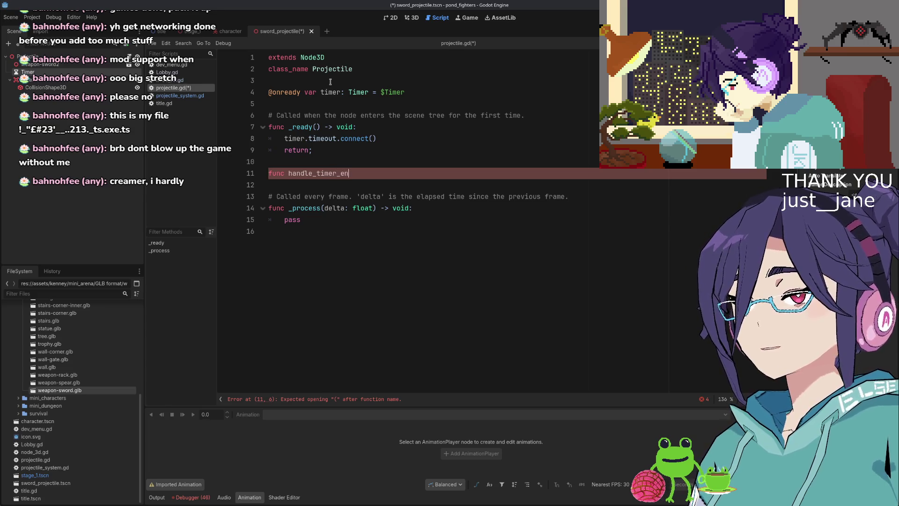
pyautogui.write(':')
pyautogui.press('Return')
# - Delete _process and give handle_timer_end a body of queue_free(); then return;
pyautogui.write('return;')
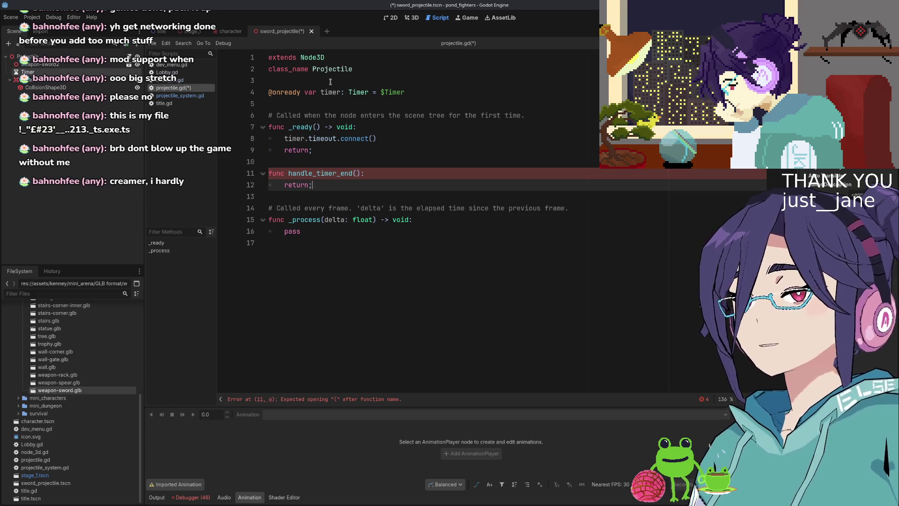
pyautogui.press('Return')
pyautogui.hotkey('shift', 'Down')
pyautogui.hotkey('shift', 'Down')
pyautogui.hotkey('shift', 'Down')
pyautogui.press('BackSpace')
pyautogui.press('Up')
pyautogui.press('Up')
pyautogui.press('End')
pyautogui.press('Return')
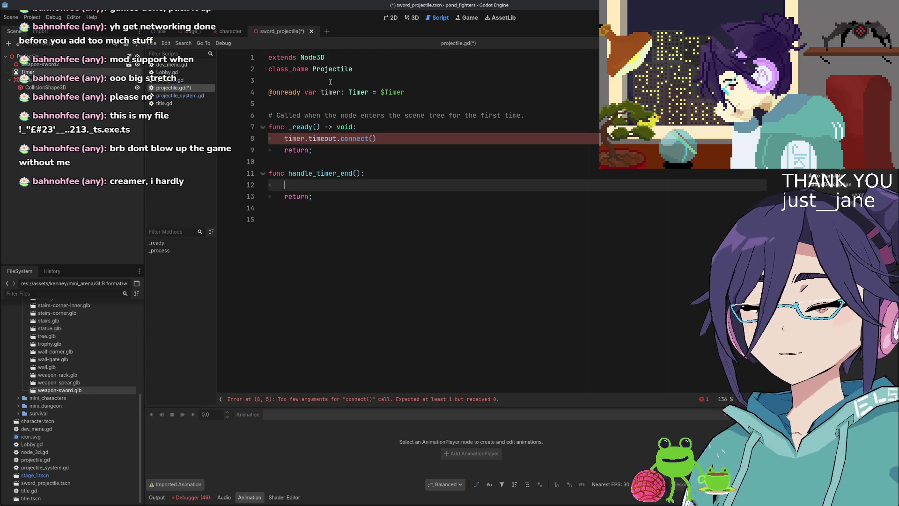
pyautogui.write('que')
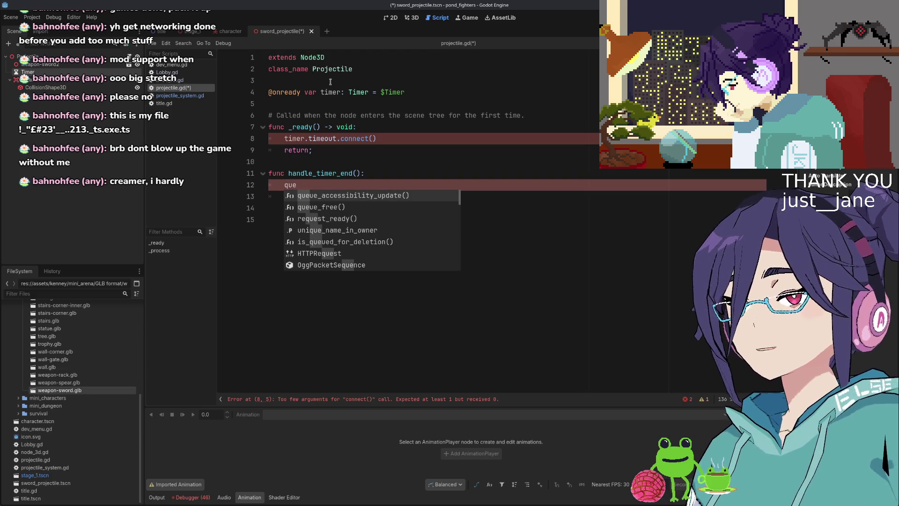
pyautogui.press('Down')
pyautogui.press('Return')
pyautogui.write(';')
# - Connect timeout to handle_timer_end with CONNECT_ONE_SHOT and save the script
pyautogui.press('Up')
pyautogui.press('Up')
pyautogui.press('Up')
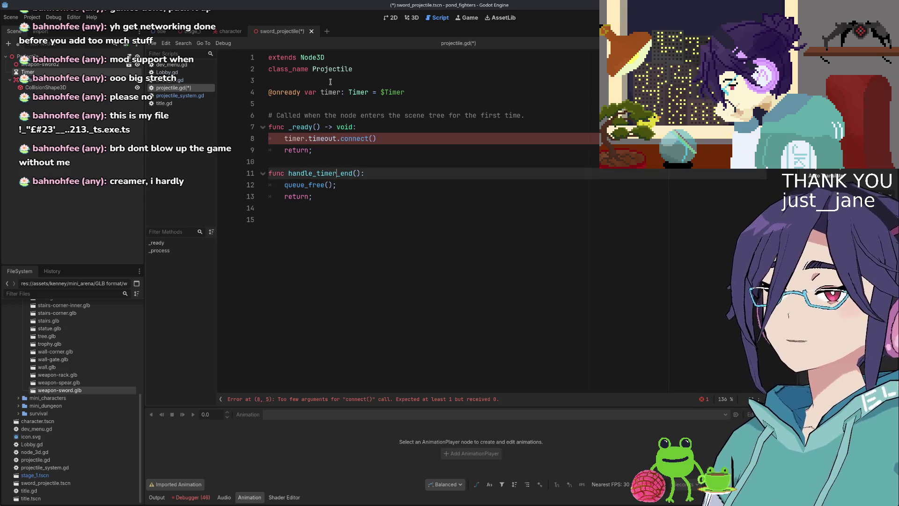
pyautogui.press('End')
pyautogui.write('handle')
pyautogui.press('Return')
pyautogui.write(', Conn')
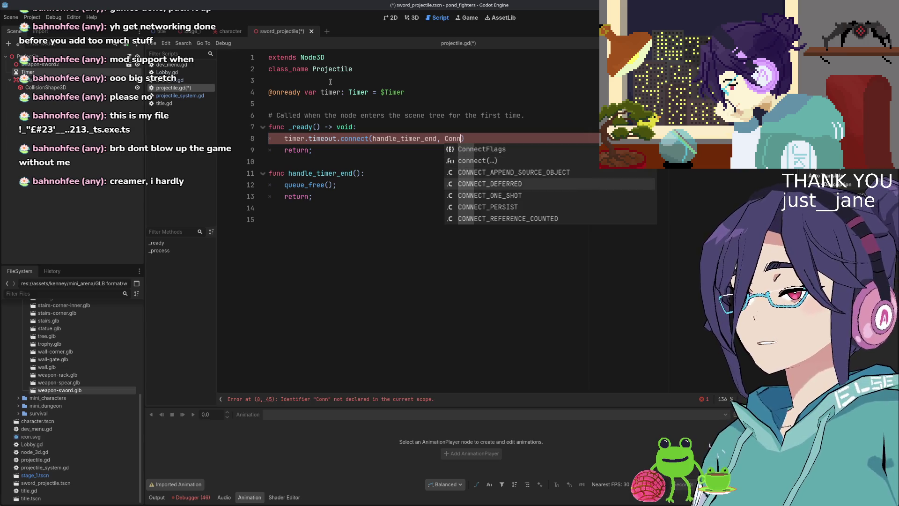
pyautogui.write('_O')
pyautogui.press('Return')
pyautogui.write(';')
pyautogui.click(405, 201)
pyautogui.hotkey('ctrl', 's')
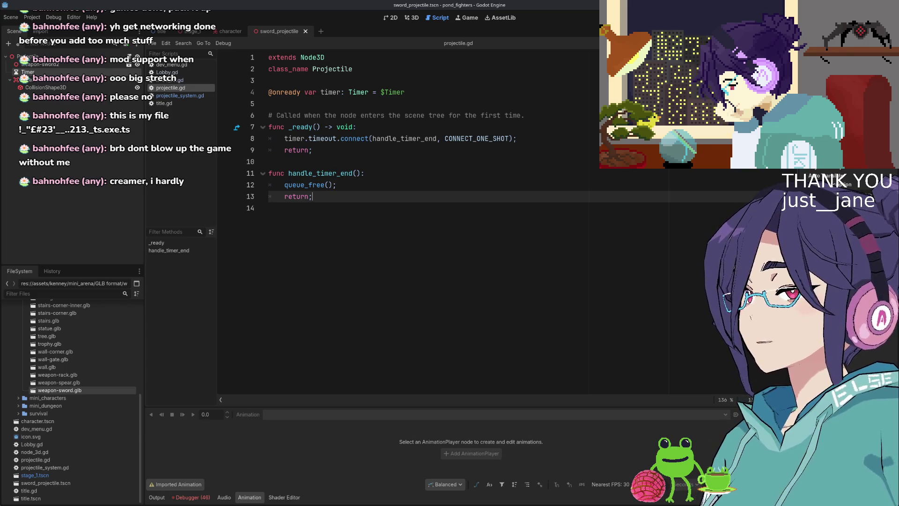
pyautogui.click(269, 208)
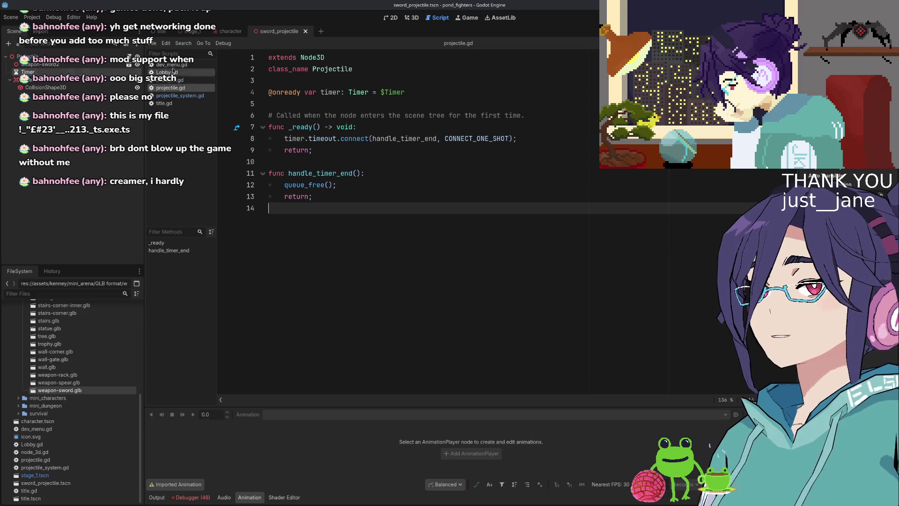
# - Open projectile_system.gd and insert a sword_projectile.tscn preload into spawn_attack
pyautogui.click(231, 31)
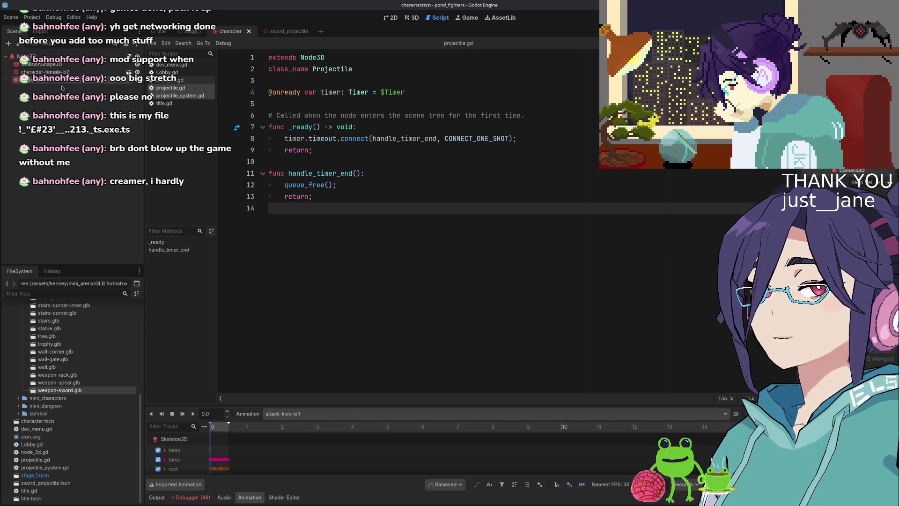
pyautogui.click(193, 30)
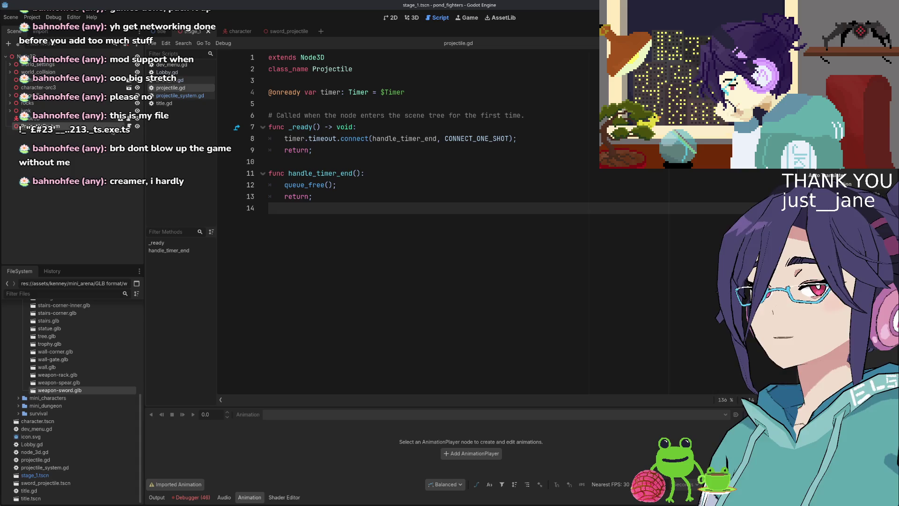
pyautogui.click(361, 173)
pyautogui.hotkey('alt', 'Left')
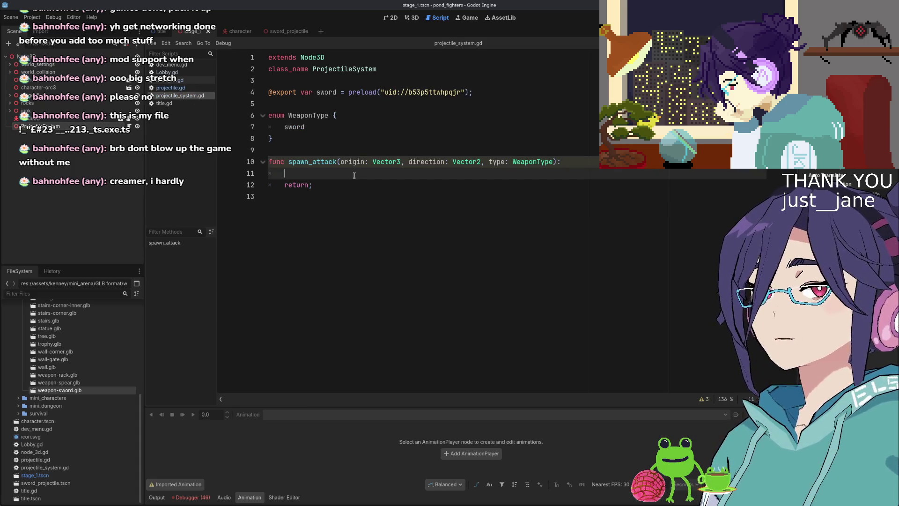
pyautogui.scroll(-1, 51, 468)
pyautogui.moveTo(52, 484); pyautogui.dragTo(317, 174)
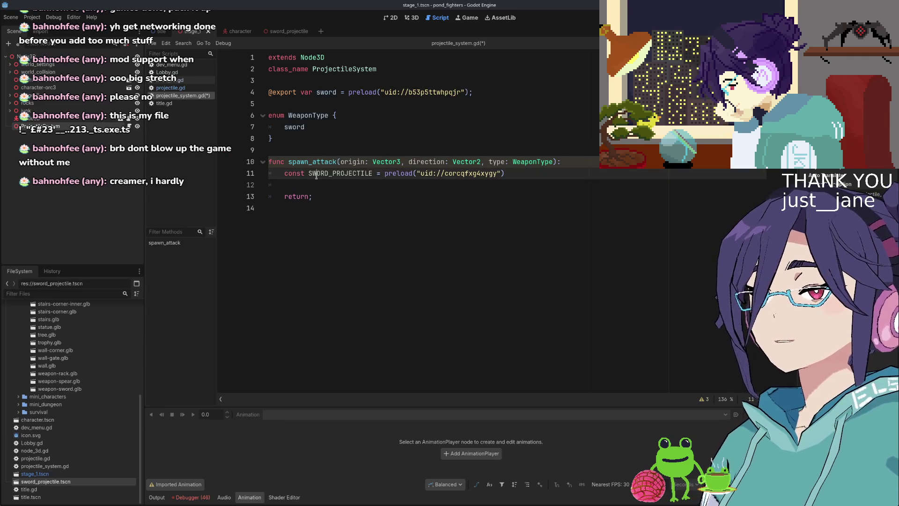
pyautogui.hotkey('ctrl', 'shift', 'Return')
# - Start a match type: block in spawn_attack with a WeaponType case
pyautogui.write('if (type')
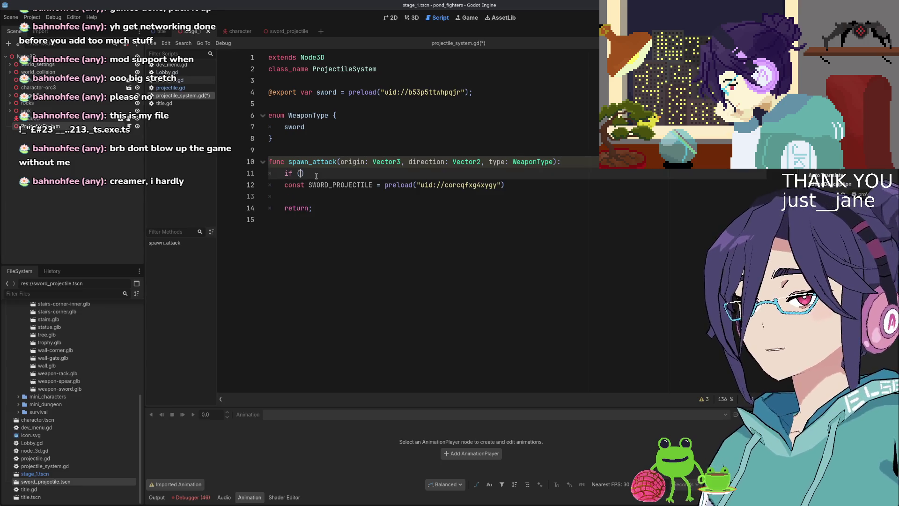
pyautogui.press('BackSpace')
pyautogui.press('BackSpace')
pyautogui.press('BackSpace')
pyautogui.press('BackSpace')
pyautogui.press('BackSpace')
pyautogui.press('BackSpace')
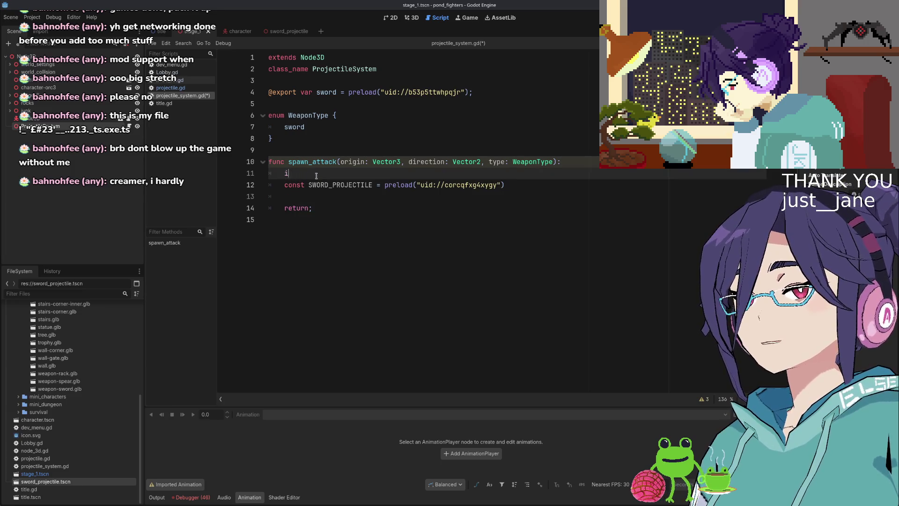
pyautogui.write('case')
pyautogui.press('BackSpace')
pyautogui.press('BackSpace')
pyautogui.press('BackSpace')
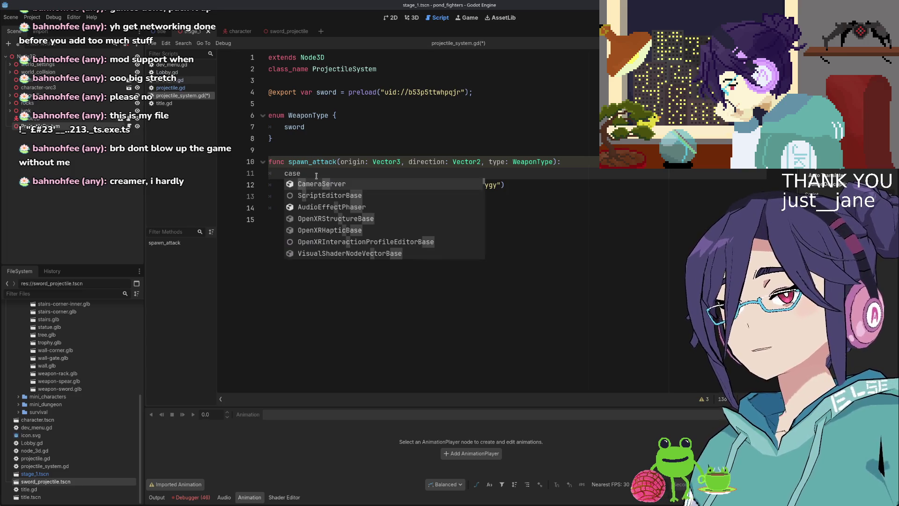
pyautogui.write('match ')
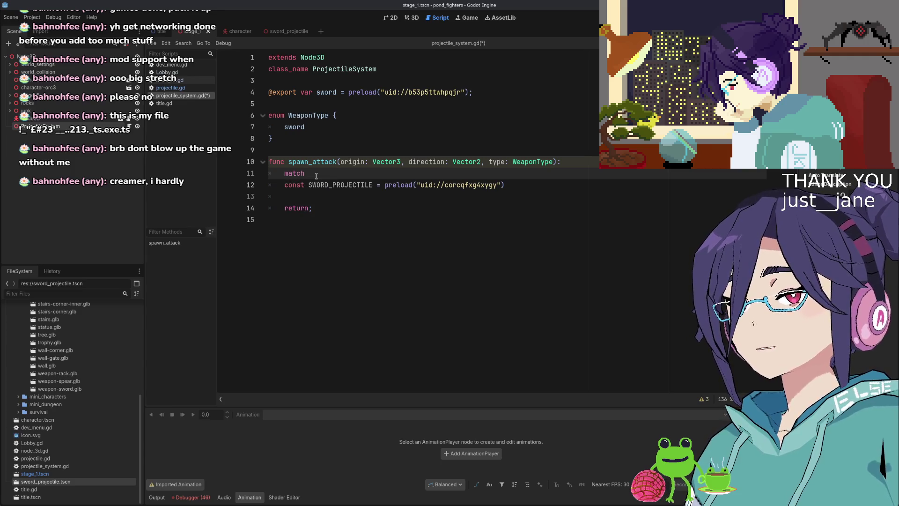
pyautogui.write('type:')
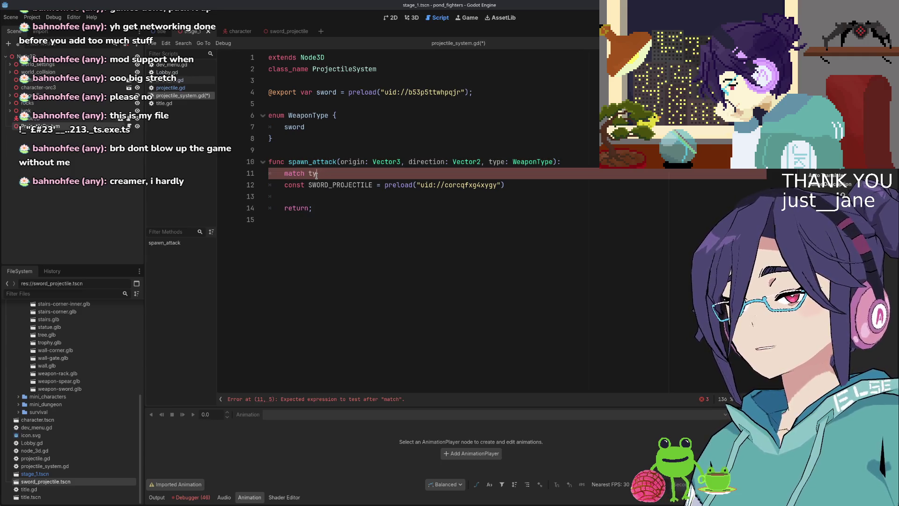
pyautogui.press('Return')
pyautogui.write('Weapon')
pyautogui.press('Return')
pyautogui.write('.')
pyautogui.press('Return')
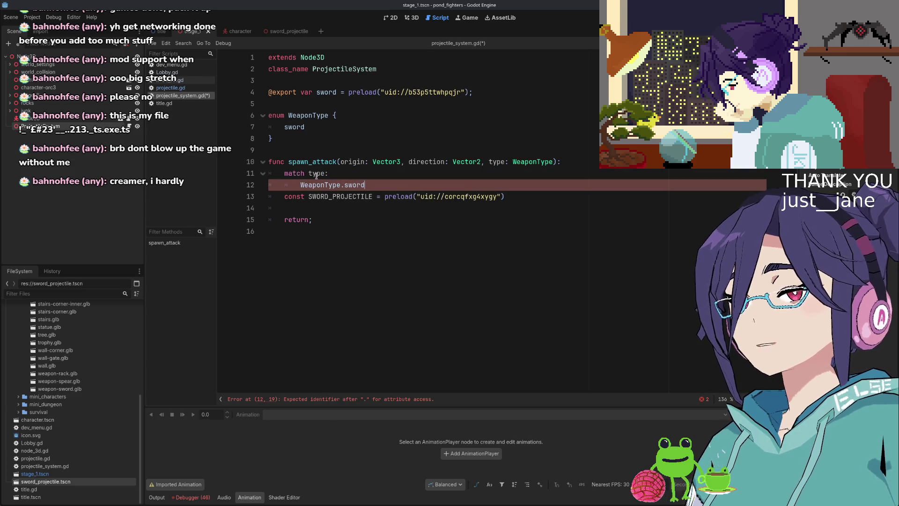
# - Rename the enum value to SWORD, use WeaponType.SWORD: as the case, and indent the preload under it
pyautogui.press('Up')
pyautogui.press('Up')
pyautogui.press('Up')
pyautogui.press('Home')
pyautogui.press('Delete')
pyautogui.write('S')
pyautogui.hotkey('shift', 'End')
pyautogui.write('WORD')
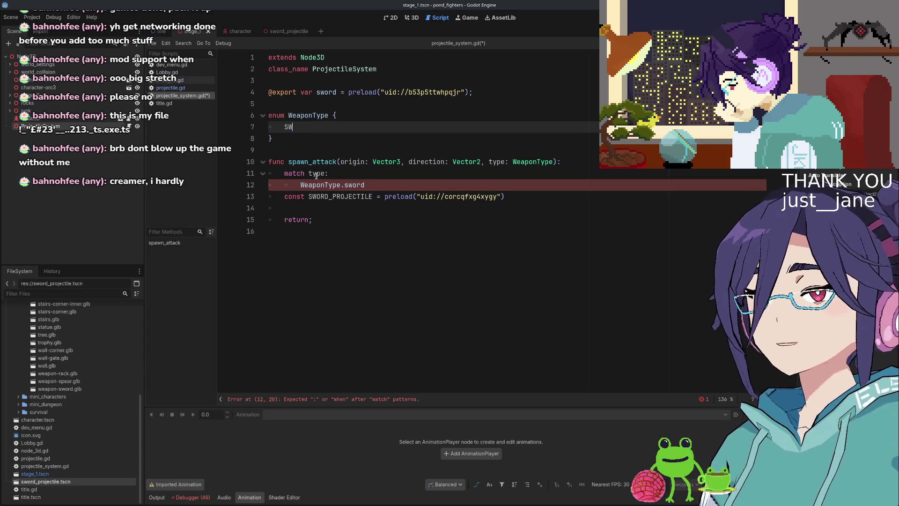
pyautogui.press('Down')
pyautogui.press('Down')
pyautogui.press('Down')
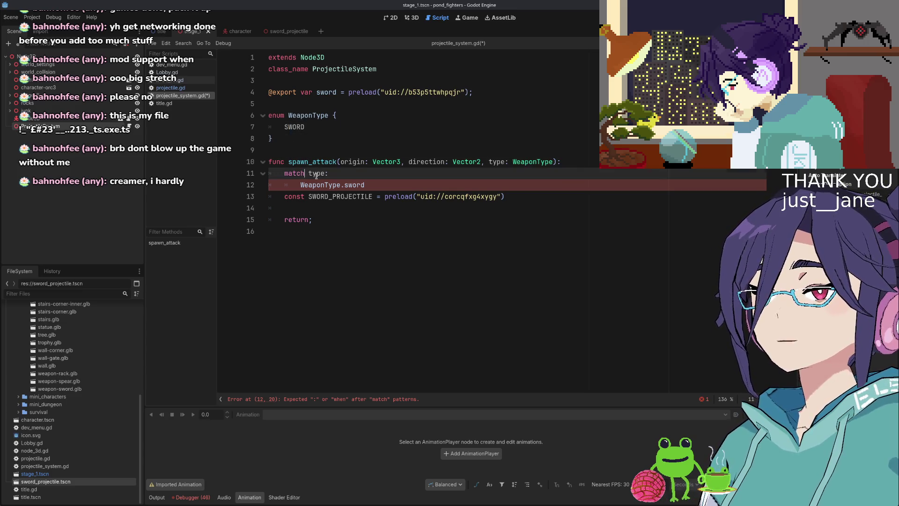
pyautogui.press('End')
pyautogui.hotkey('ctrl', 'shift', 'Left')
pyautogui.write('SWORD')
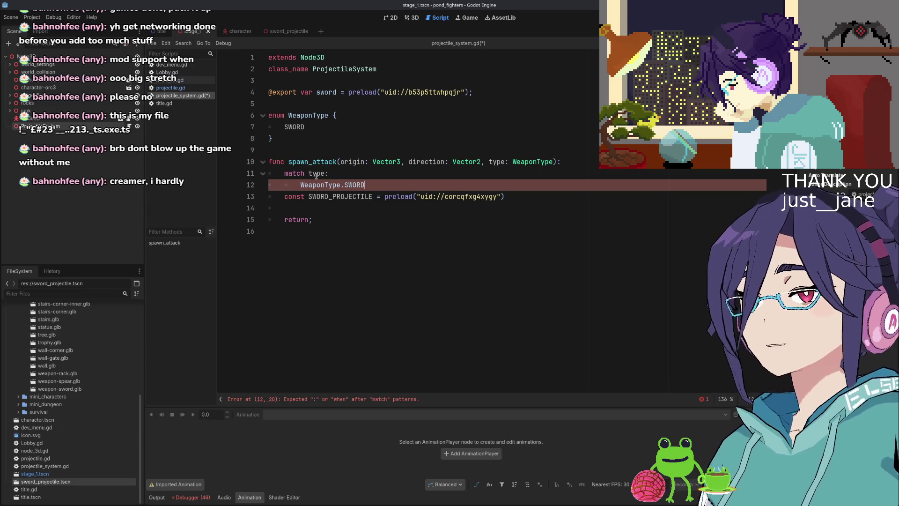
pyautogui.write(':')
pyautogui.press('Down')
pyautogui.press('Home')
pyautogui.press('Tab')
pyautogui.press('Tab')
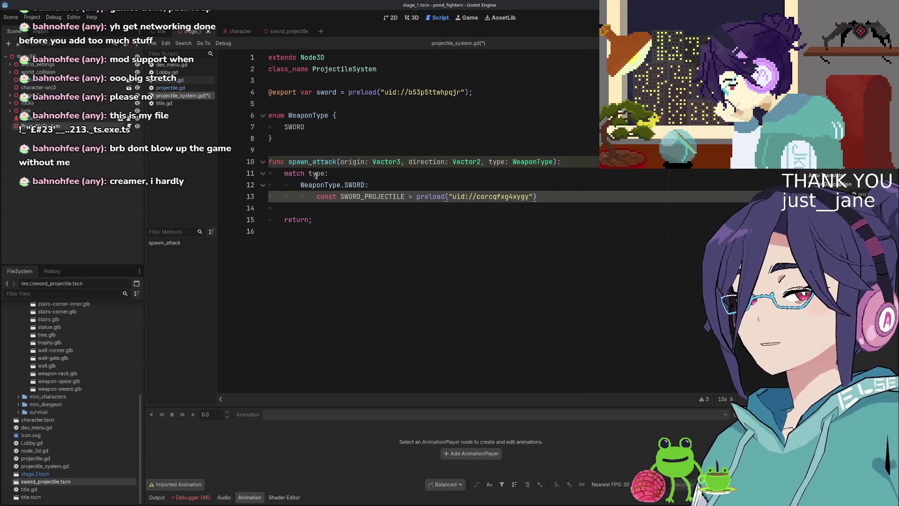
# - Declare var projectile: Projectile; above the match block
pyautogui.click(316, 175)
pyautogui.press('Up')
pyautogui.press('End')
pyautogui.press('Return')
pyautogui.write('var pr')
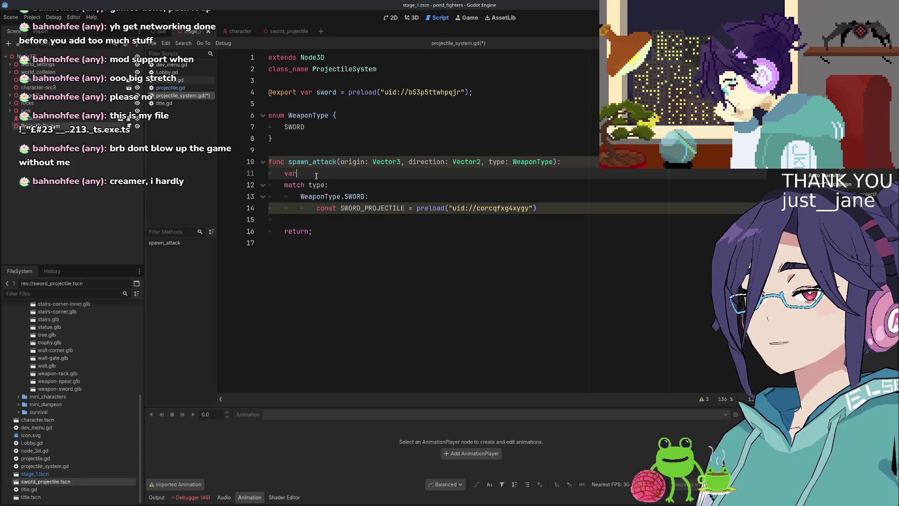
pyautogui.write('ojectile')
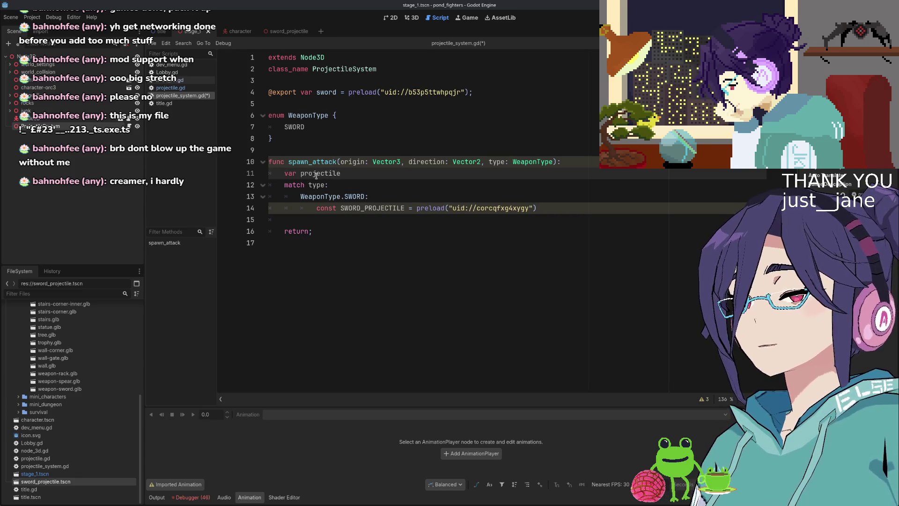
pyautogui.write(': Projectile')
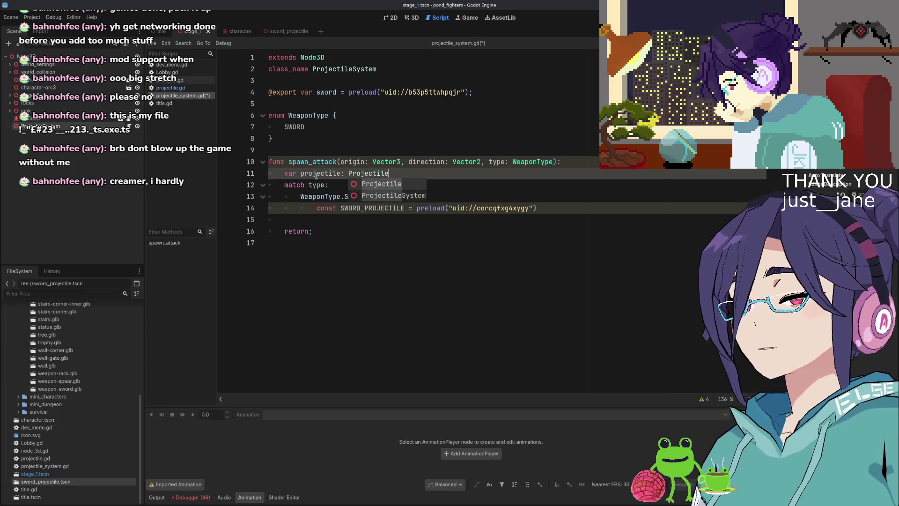
pyautogui.write(';')
# - Turn the case line into a projectile = assignment and move the sword_projectile.tscn preload to the script top
pyautogui.press('Down')
pyautogui.press('Down')
pyautogui.press('Down')
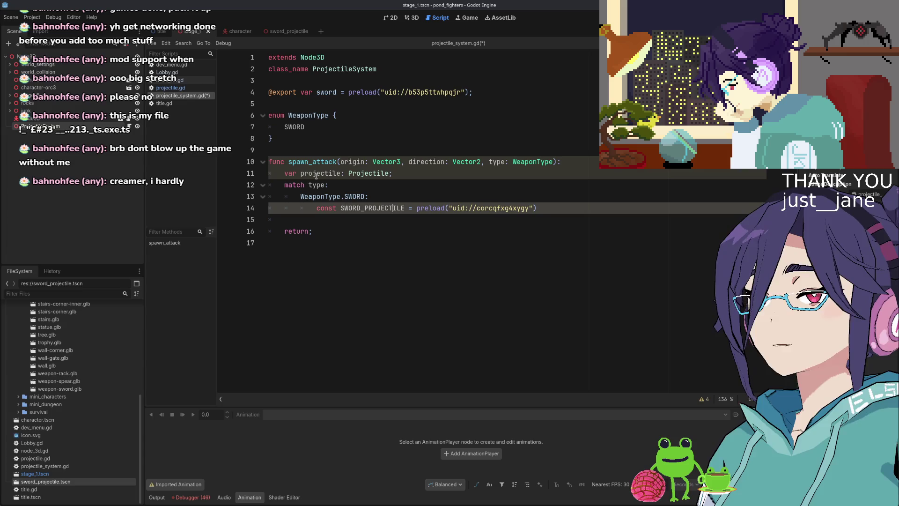
pyautogui.hotkey('shift', 'Home')
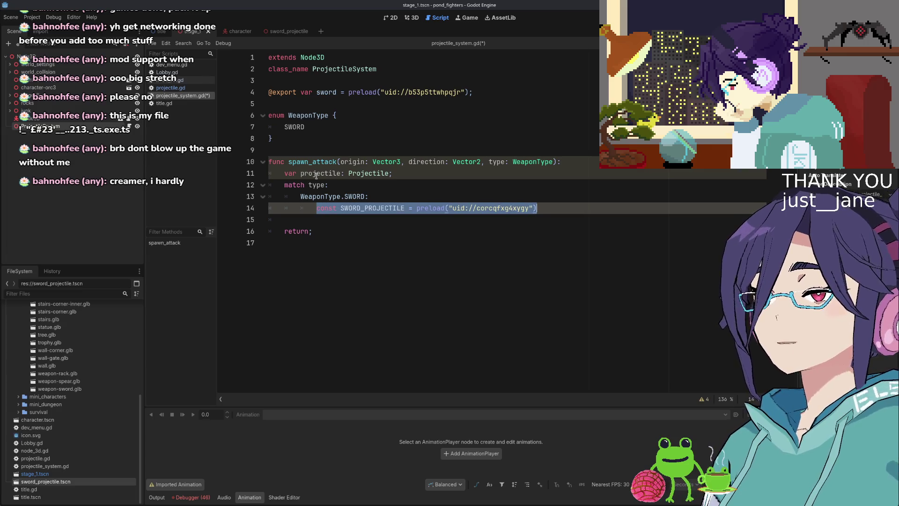
pyautogui.write('projectt')
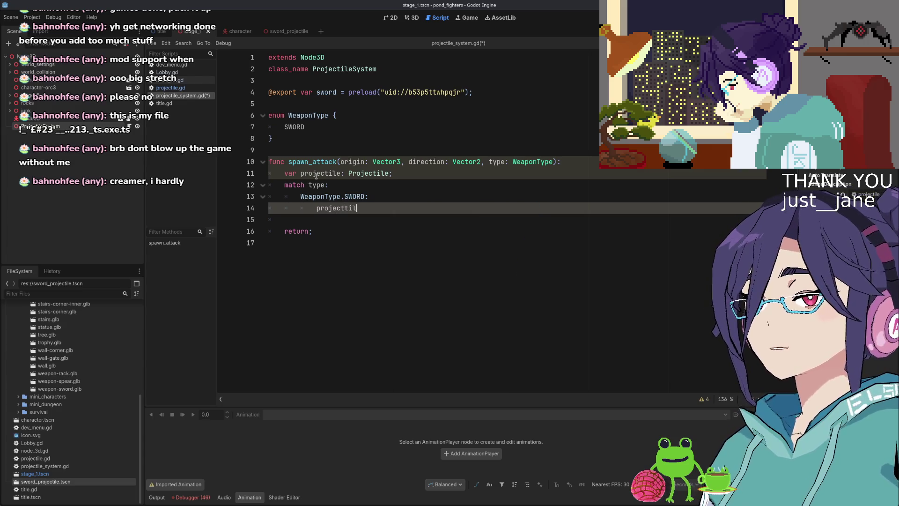
pyautogui.press('BackSpace')
pyautogui.write('ile')
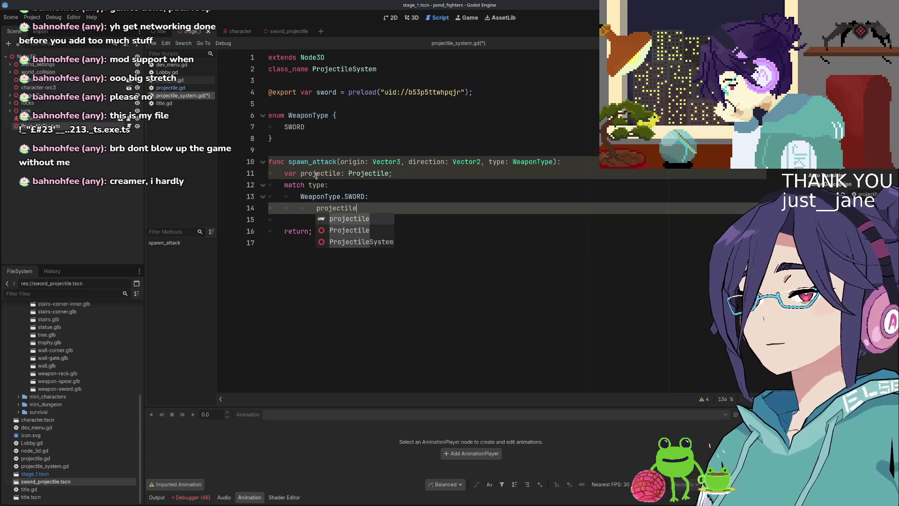
pyautogui.write(' =')
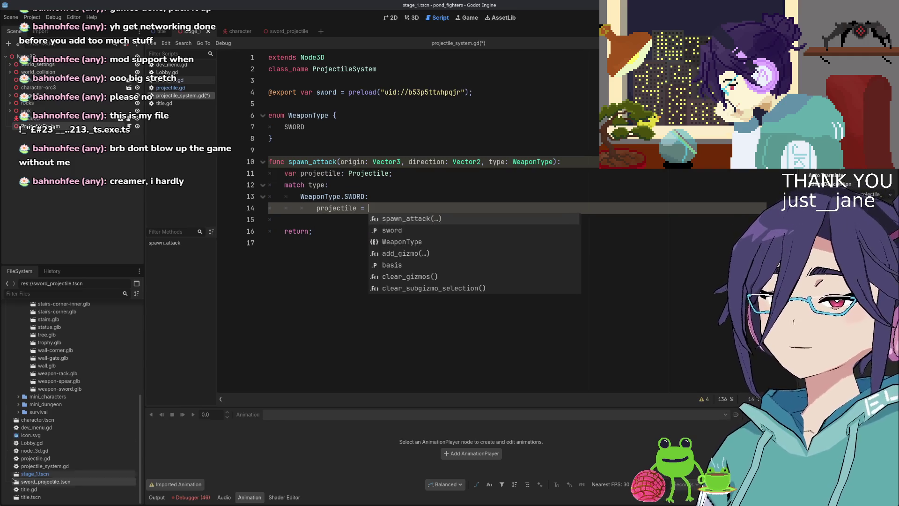
pyautogui.moveTo(56, 482)
pyautogui.mouseDown()
pyautogui.moveTo(418, 101)
pyautogui.moveTo(353, 107)
pyautogui.mouseUp()
pyautogui.click(372, 98)
# - Remove the exported sword preload line and paste SWORD_PROJECTILE into the projectile assignment
pyautogui.tripleClick(372, 97)
pyautogui.press('BackSpace')
pyautogui.press('Delete')
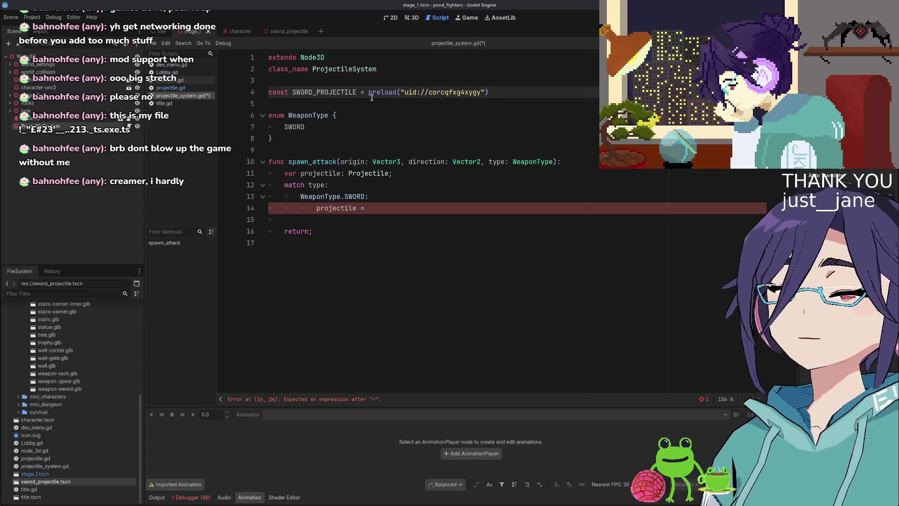
pyautogui.press('Right')
pyautogui.press('Right')
pyautogui.press('Right')
pyautogui.hotkey('ctrl', 'shift', 'Right')
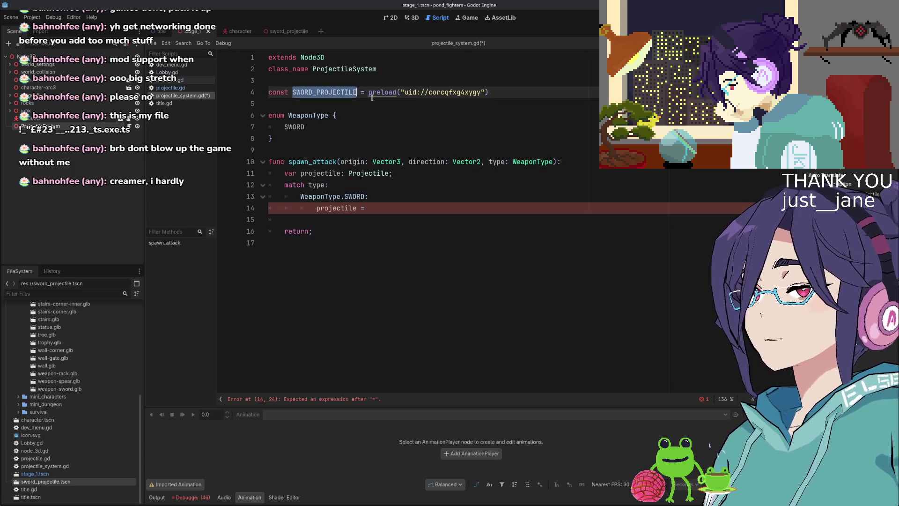
pyautogui.hotkey('ctrl', 'c')
pyautogui.click(406, 211)
pyautogui.hotkey('ctrl', 'v')
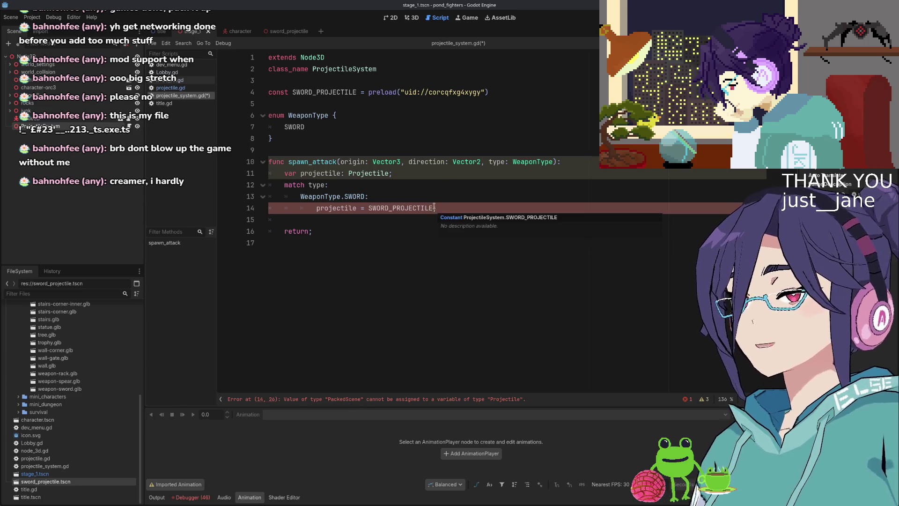
# - Rename the variable to projectile_scene with type PackedScene
pyautogui.click(368, 174)
pyautogui.doubleClick(367, 173)
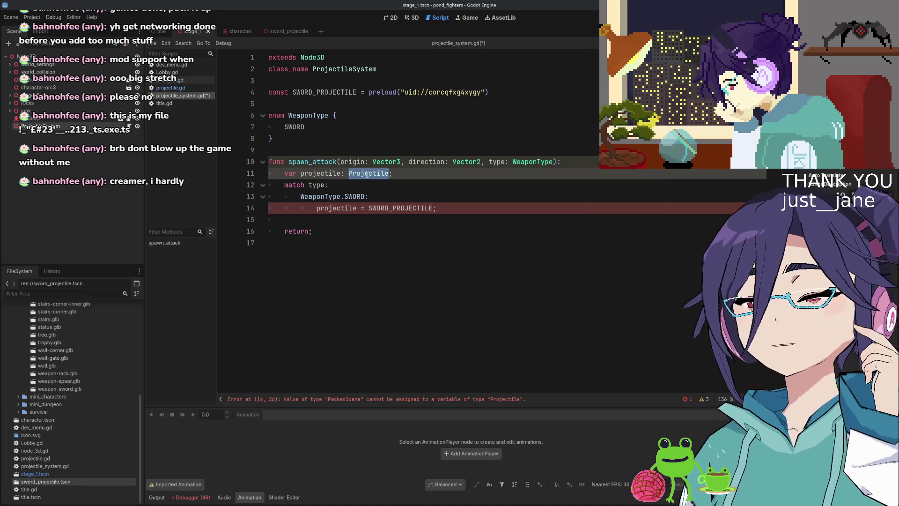
pyautogui.write('Packed')
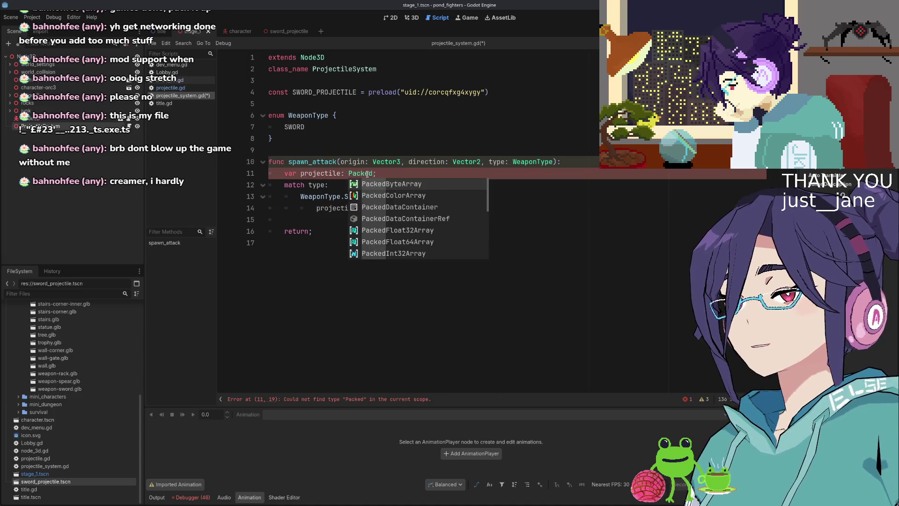
pyautogui.hotkey('ctrl', 'z')
pyautogui.press('Escape')
pyautogui.write('_scene')
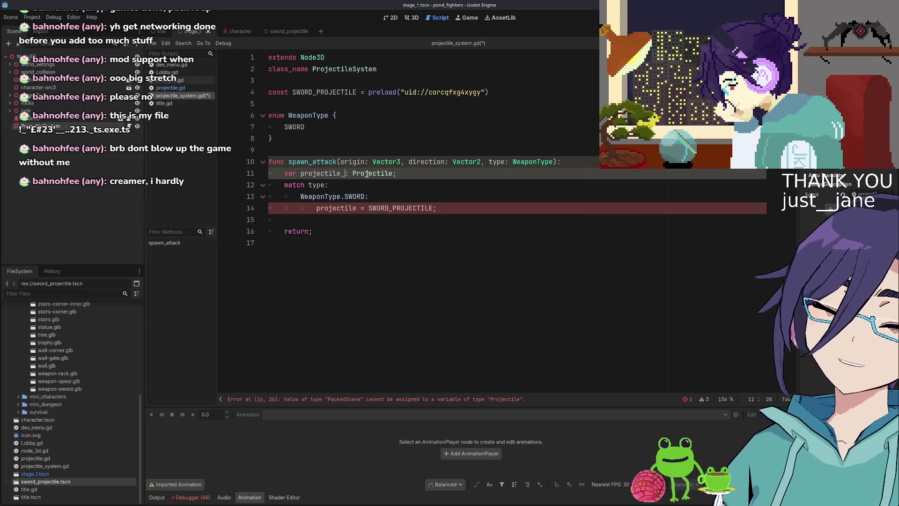
pyautogui.hotkey('ctrl', 'Right')
pyautogui.hotkey('ctrl', 'Right')
pyautogui.hotkey('ctrl', 'shift', 'Left')
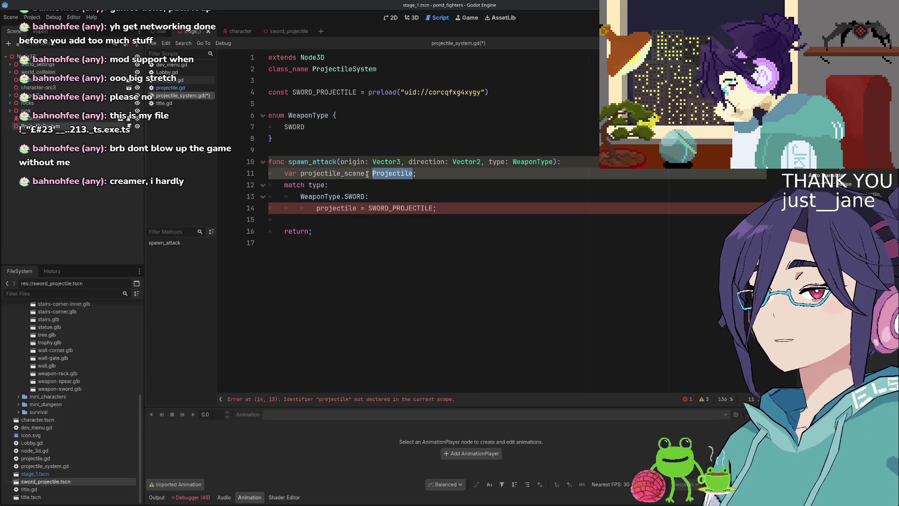
pyautogui.write('PackedSc')
pyautogui.press('Return')
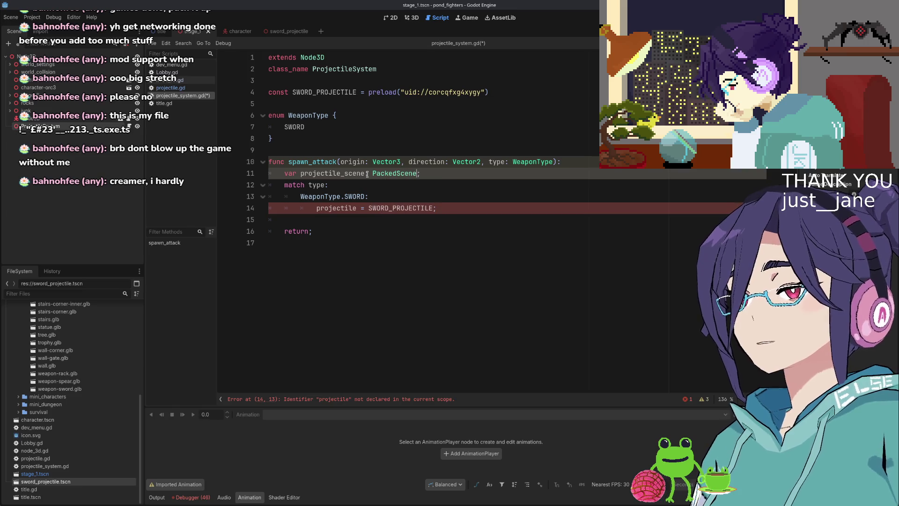
# - Add a second declaration, var projectile: Projectile;
pyautogui.press('Down')
pyautogui.press('Down')
pyautogui.press('Down')
pyautogui.press('Up')
pyautogui.press('Up')
pyautogui.press('Up')
pyautogui.press('Up')
pyautogui.press('End')
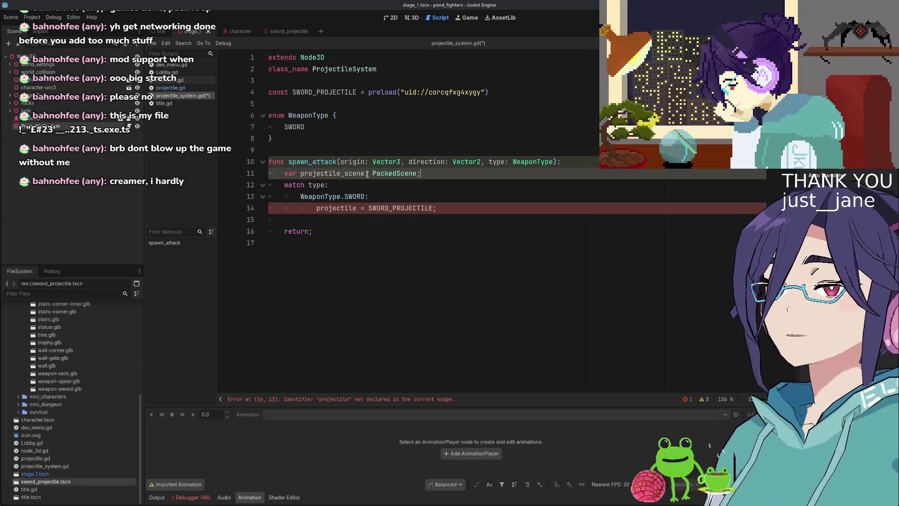
pyautogui.press('Return')
pyautogui.write('var pr')
pyautogui.write('tile')
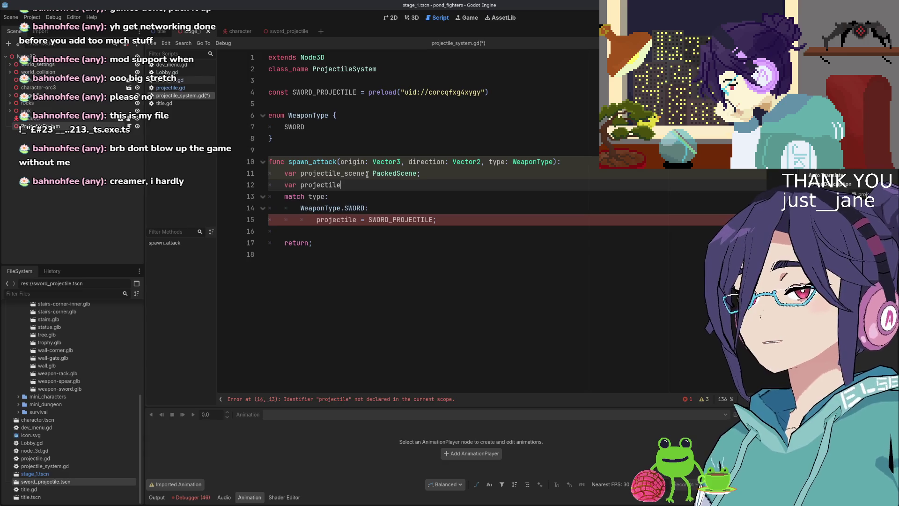
pyautogui.write(': Projectile;')
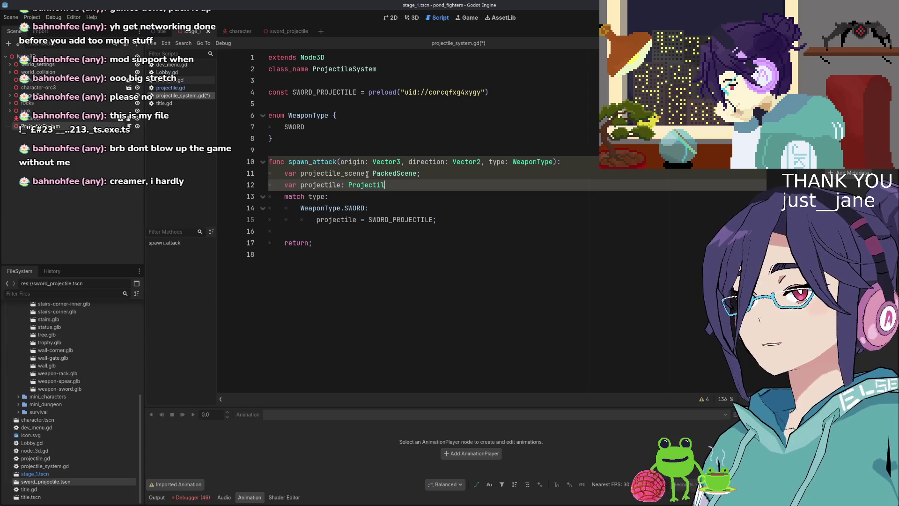
# - Append .instantiate() to SWORD_PROJECTILE and delete the projectile_scene variable line
pyautogui.press('Down')
pyautogui.press('Down')
pyautogui.press('Down')
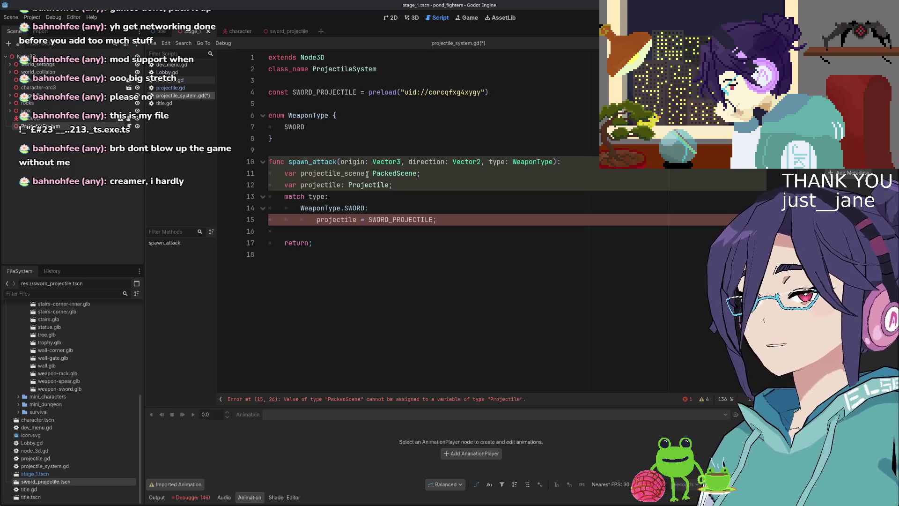
pyautogui.write('.')
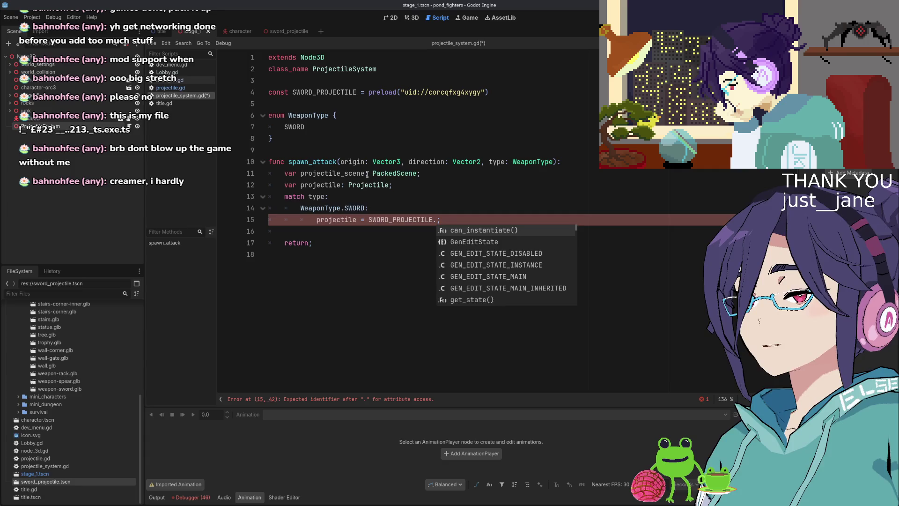
pyautogui.write('in')
pyautogui.press('Return')
pyautogui.press('Escape')
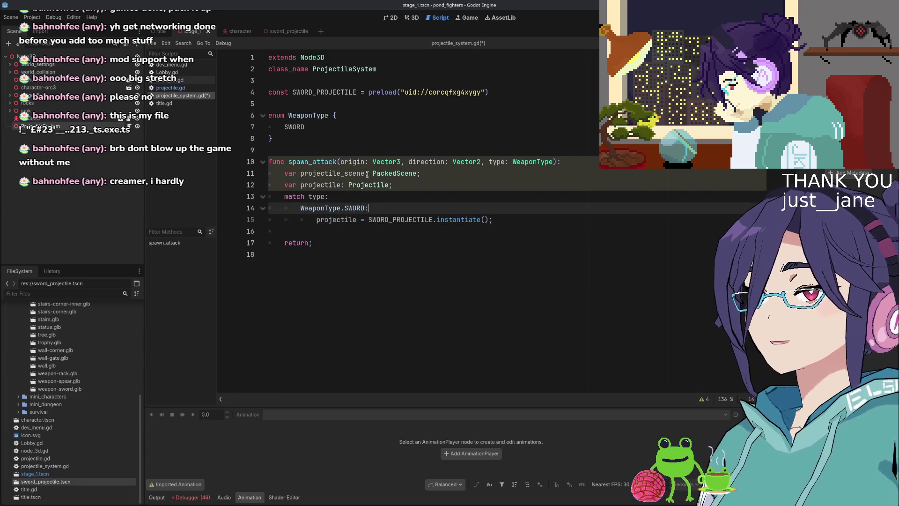
pyautogui.press('Up')
pyautogui.press('Up')
pyautogui.press('Up')
pyautogui.hotkey('shift', 'Home')
pyautogui.press('BackSpace')
pyautogui.press('BackSpace')
pyautogui.press('BackSpace')
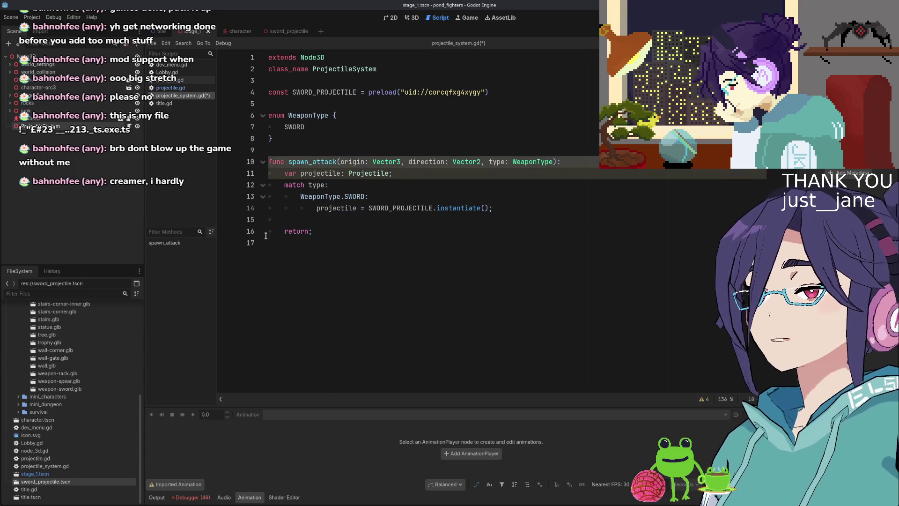
# - Add an 'if (!projectile) return;' guard after the match block in spawn_attack
pyautogui.click(341, 208)
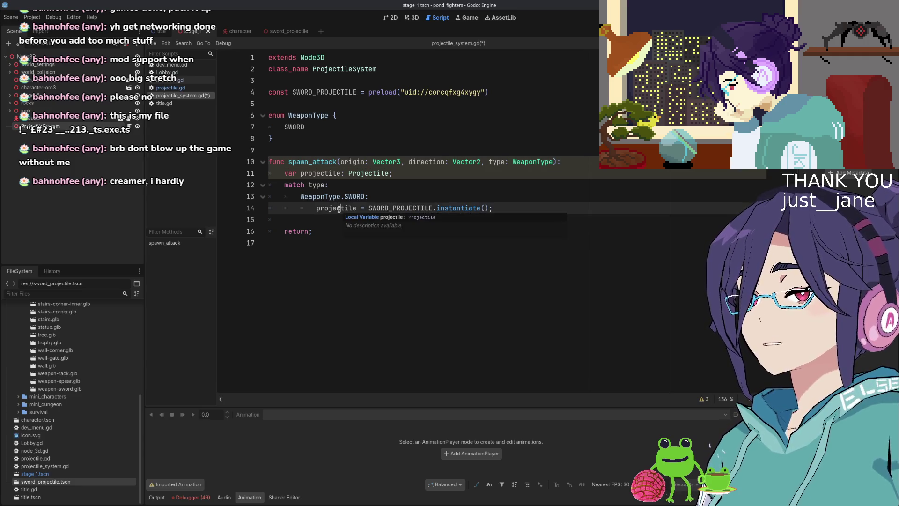
pyautogui.click(337, 219)
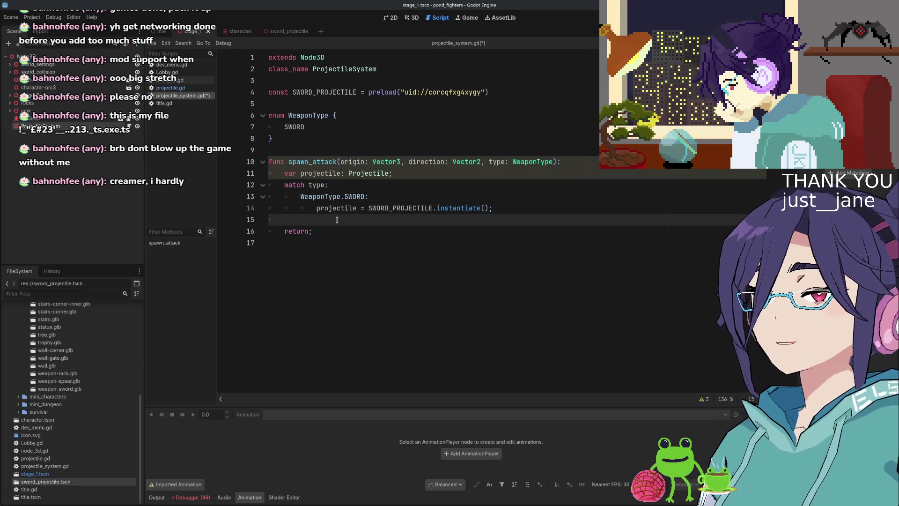
pyautogui.press('Return')
pyautogui.write('if (!p')
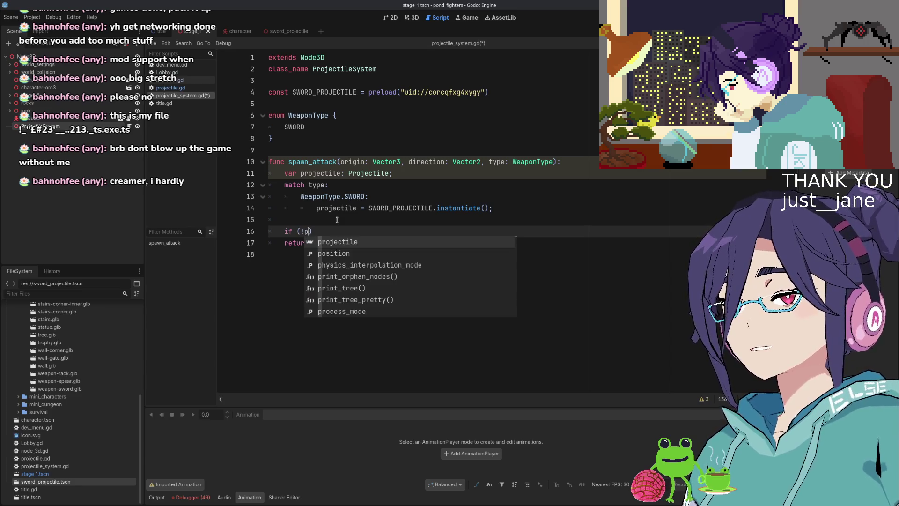
pyautogui.press('Return')
pyautogui.write('return;')
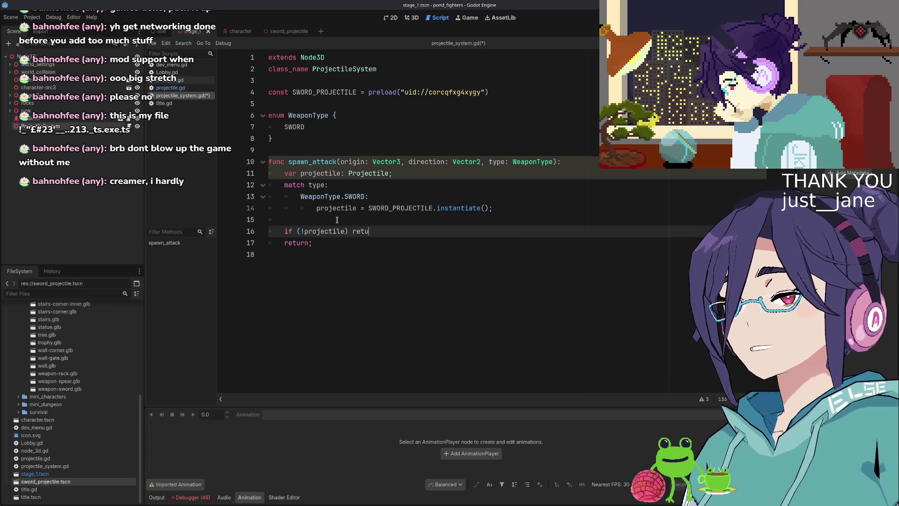
pyautogui.press('Return')
pyautogui.press('Return')
# - Set projectile.global_position = origin on line 18 using autocomplete
pyautogui.write('p')
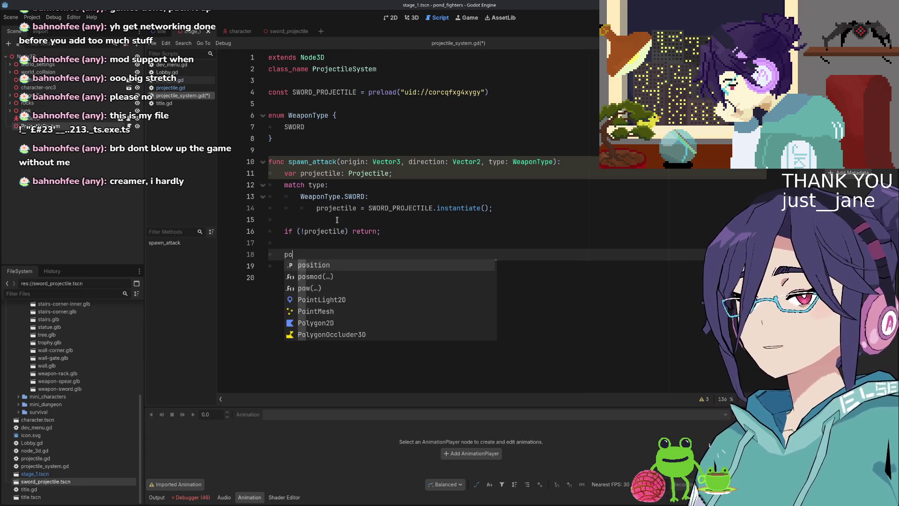
pyautogui.press('Return')
pyautogui.write('.')
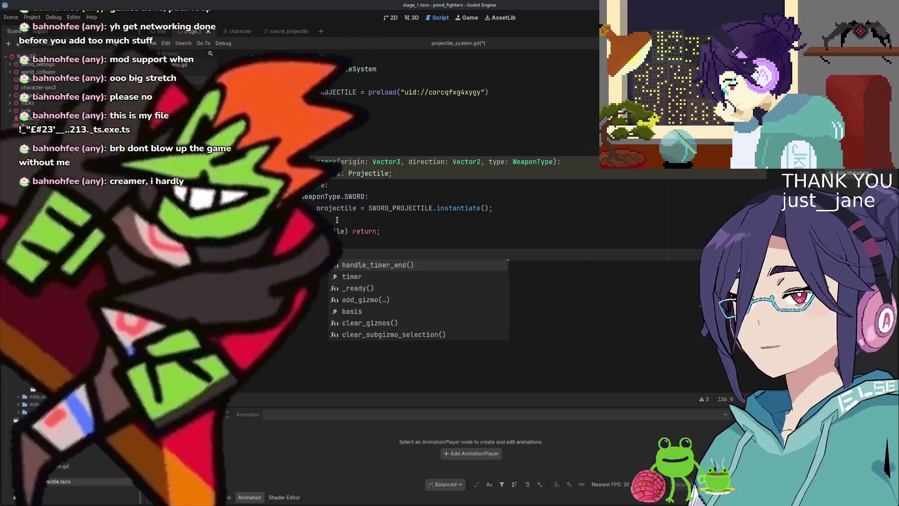
pyautogui.write('po')
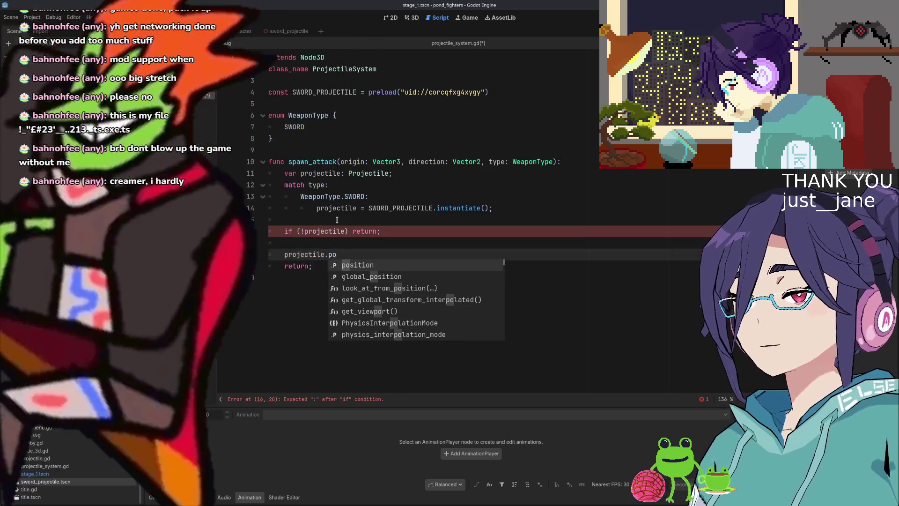
pyautogui.press('Down')
pyautogui.press('Return')
pyautogui.write('= ori')
pyautogui.press('Return')
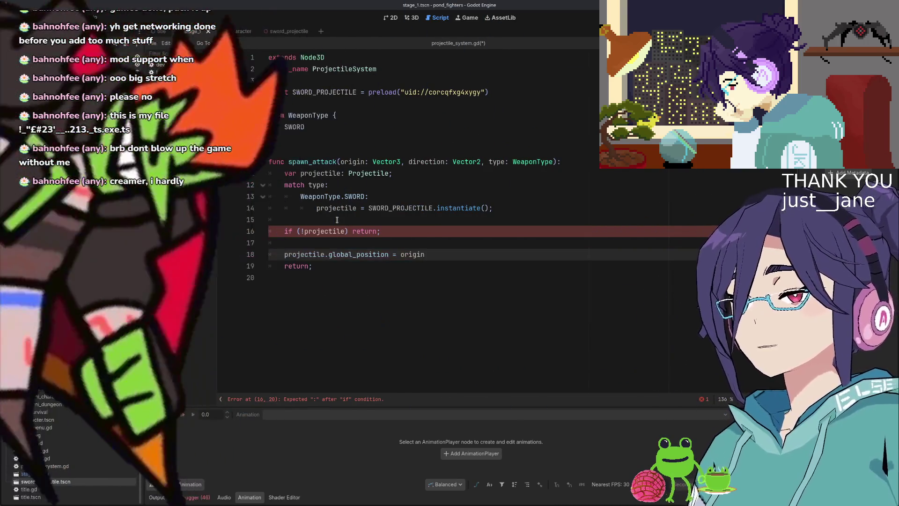
# - Select the origin parameter name and undo stray text typed on line 17
pyautogui.doubleClick(343, 161)
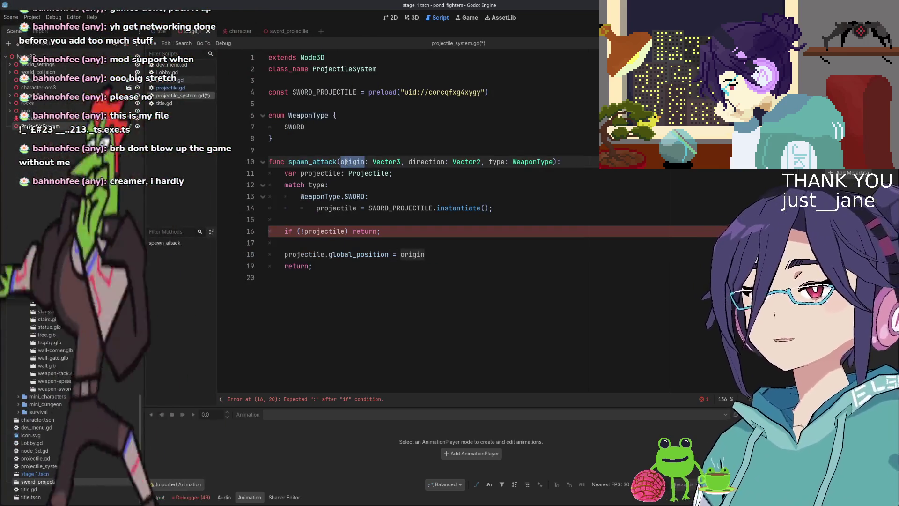
pyautogui.click(358, 247)
pyautogui.write('positi')
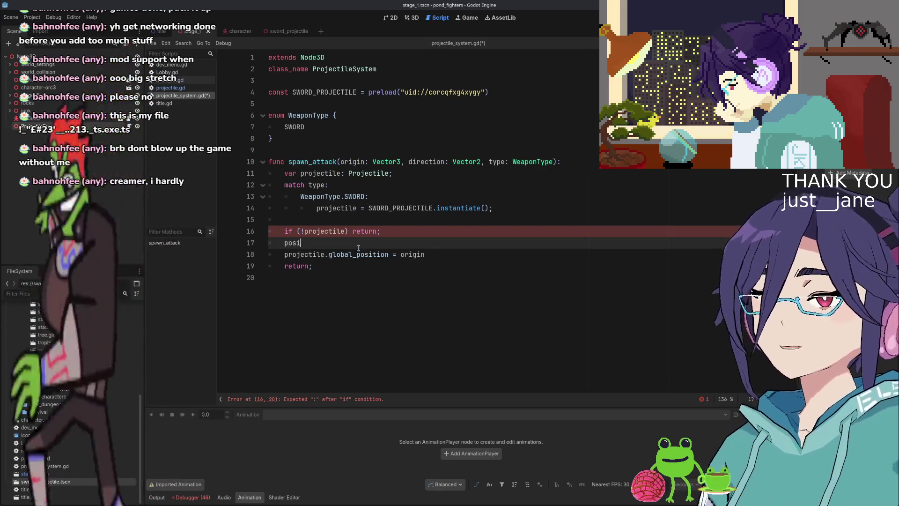
pyautogui.press('Escape')
pyautogui.hotkey('ctrl', 'z')
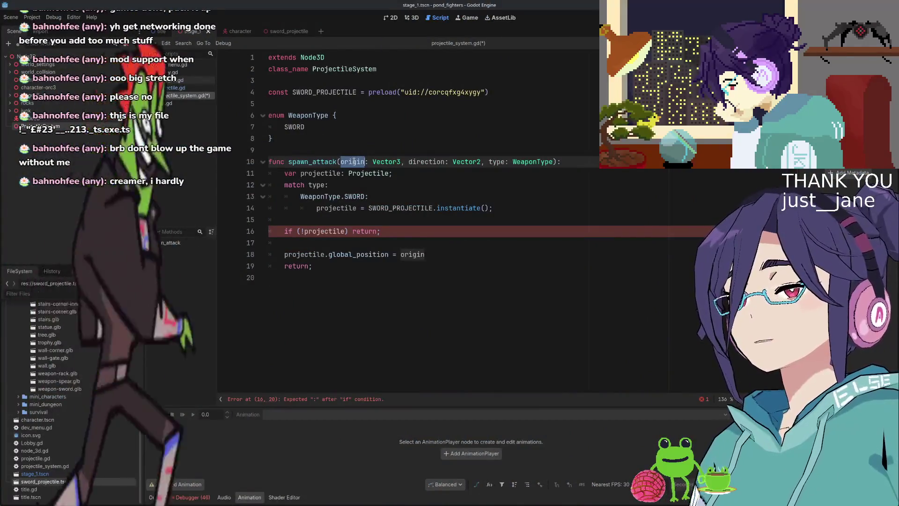
# - Retype the parameters as spawn_position: Vector3 and spawn_direction, fixing the 'soawn_' typo
pyautogui.write('spawn_position: Vector3, ')
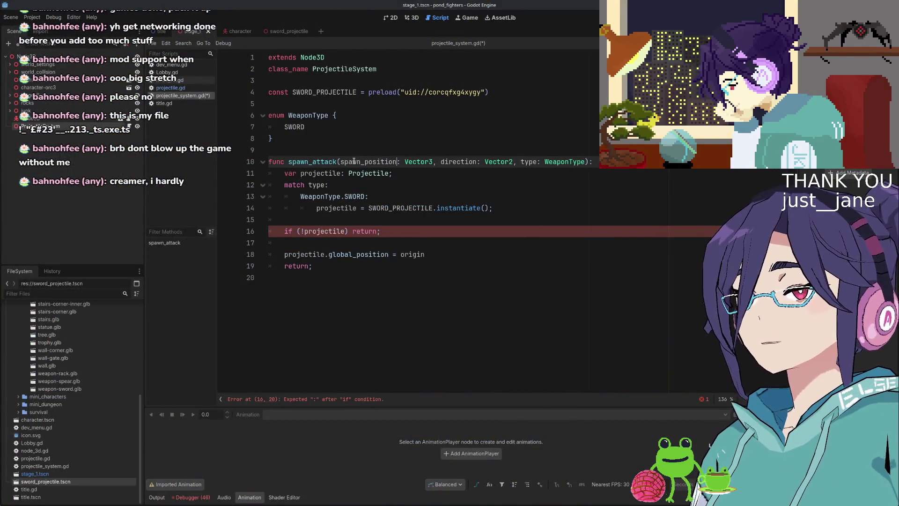
pyautogui.write('soawn_')
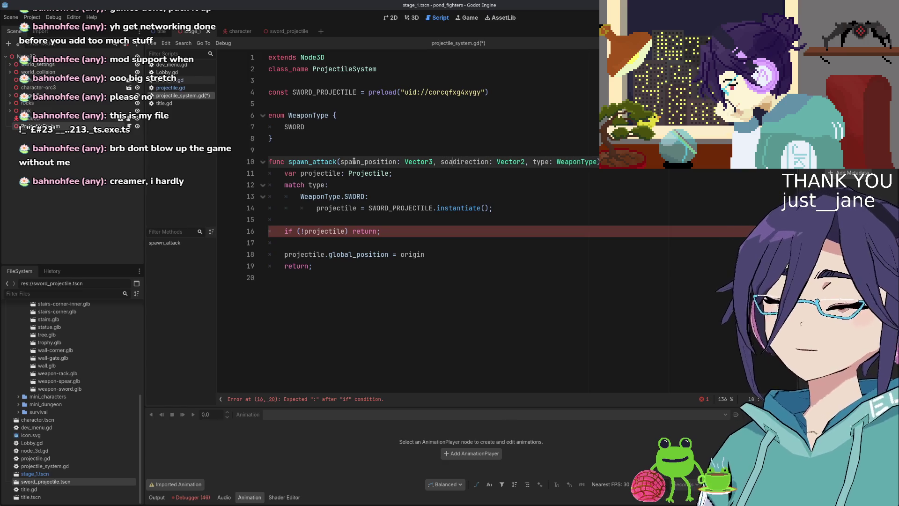
pyautogui.hotkey('ctrl', 'shift', 'Left')
pyautogui.write('spawn')
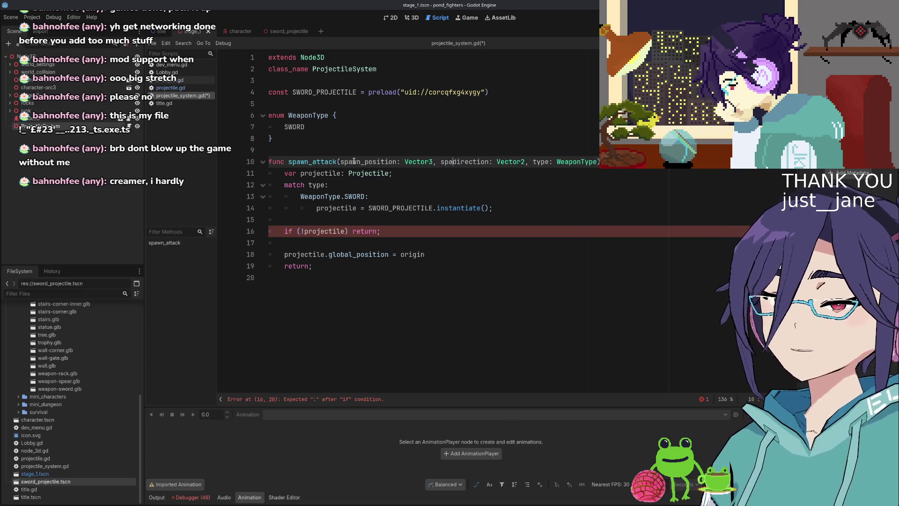
pyautogui.write('_')
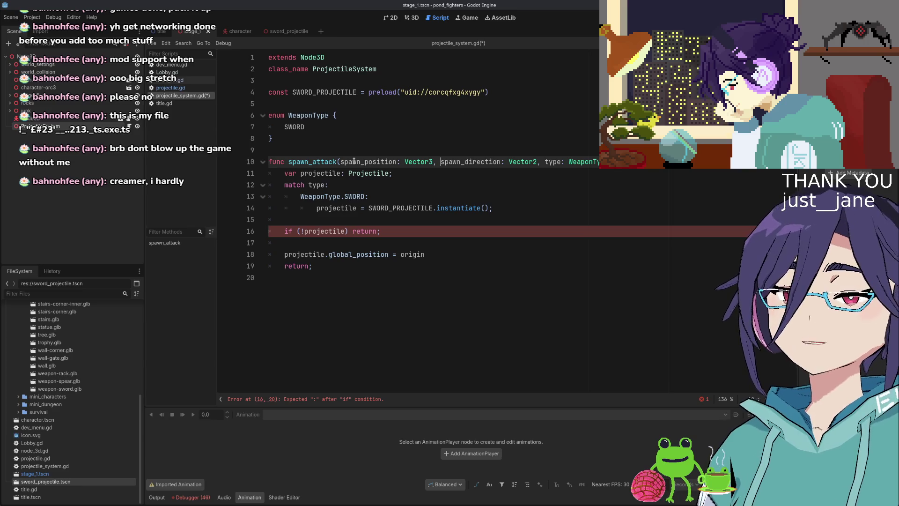
# - Remove the ! from the projectile null check on line 16
pyautogui.doubleClick(354, 161)
pyautogui.press('Down')
pyautogui.press('Down')
pyautogui.press('Down')
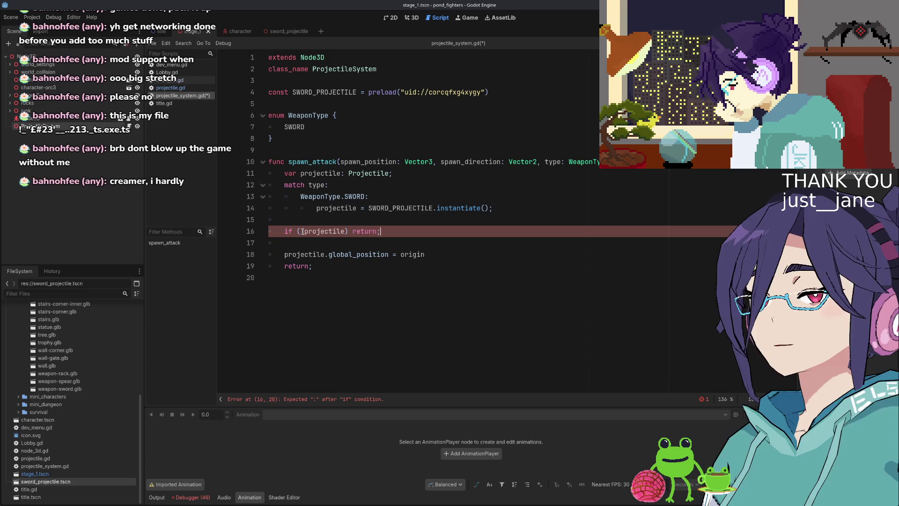
pyautogui.click(302, 231)
pyautogui.press('Delete')
# - Rewrite the guard on line 16 as 'if (!projectile): return;'
pyautogui.write('== null')
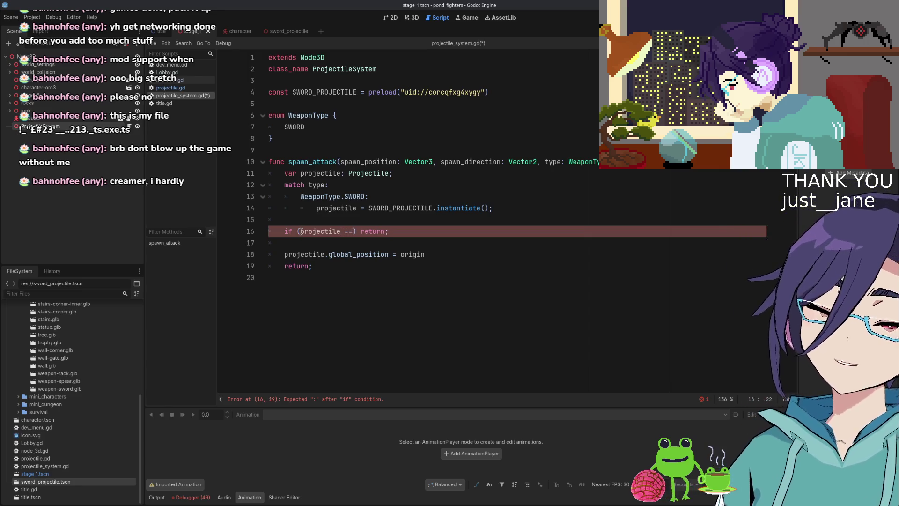
pyautogui.press('Down')
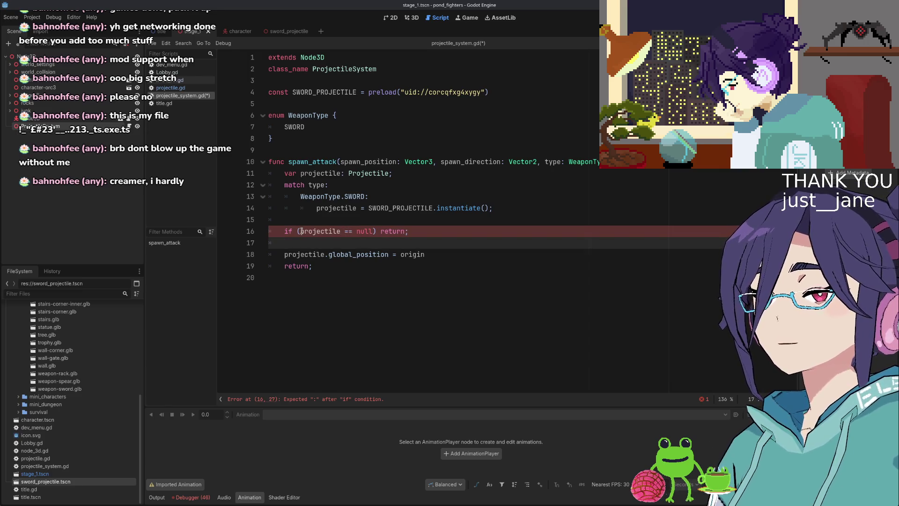
pyautogui.press('Up')
pyautogui.press('Up')
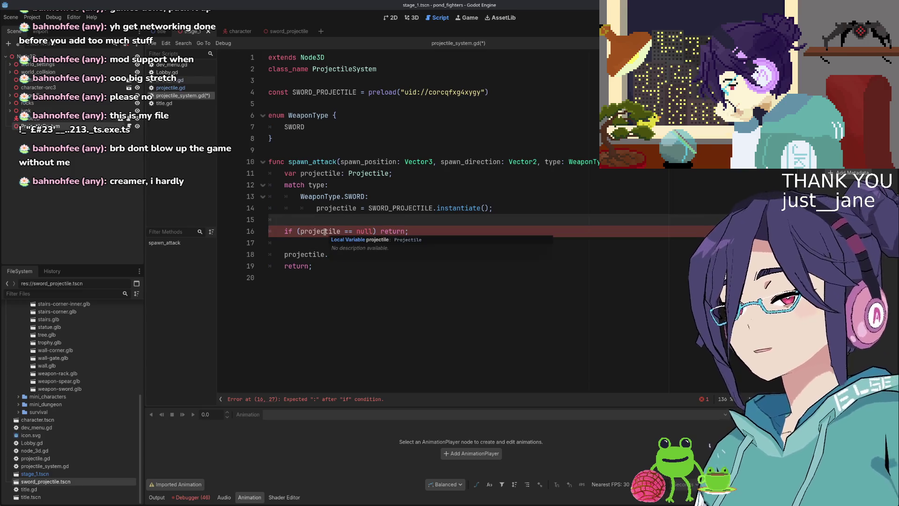
pyautogui.hotkey('ctrl', 'z')
pyautogui.click(377, 231)
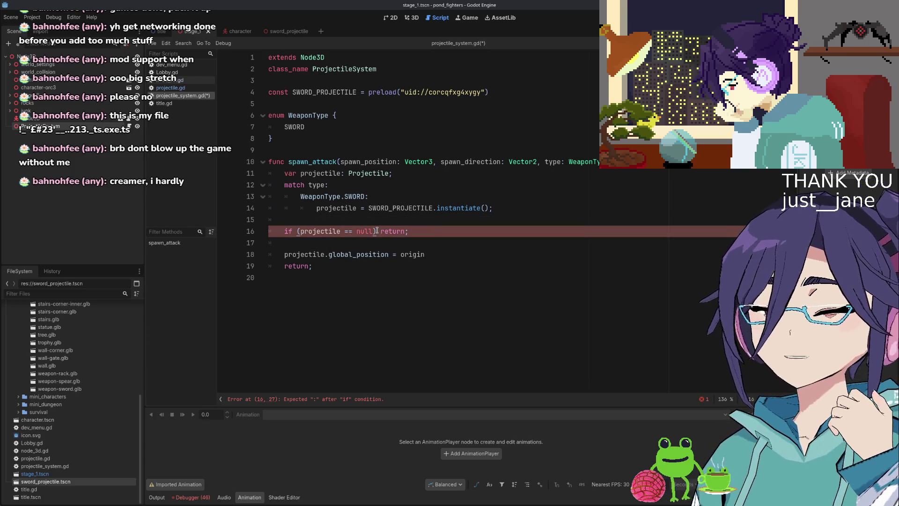
pyautogui.write(':')
pyautogui.hotkey('ctrl', 'shift', 'Left')
pyautogui.hotkey('ctrl', 'shift', 'Left')
pyautogui.hotkey('ctrl', 'shift', 'Left')
pyautogui.hotkey('ctrl', 'shift', 'Right')
pyautogui.press('BackSpace')
pyautogui.hotkey('ctrl', 'Left')
pyautogui.write('!')
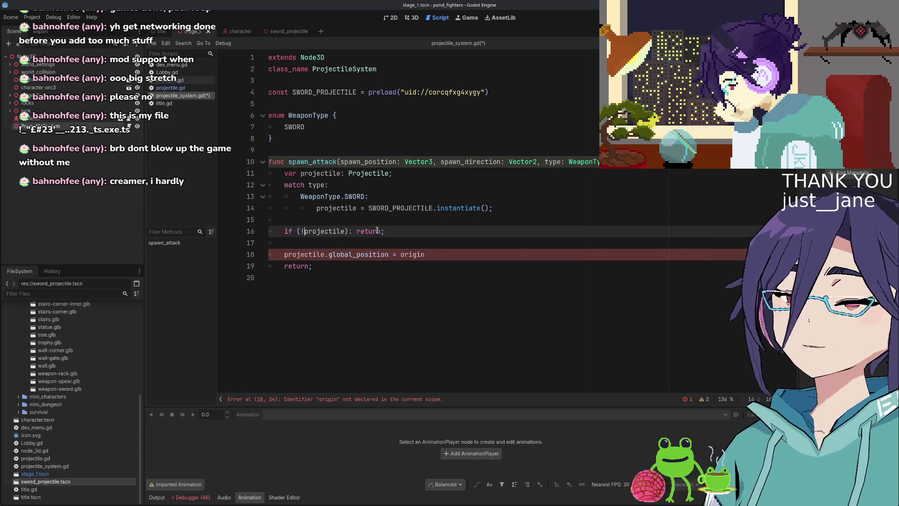
pyautogui.press('Escape')
# - Replace origin with spawn_position in the global_position assignment and end it with a semicolon
pyautogui.press('Down')
pyautogui.press('Down')
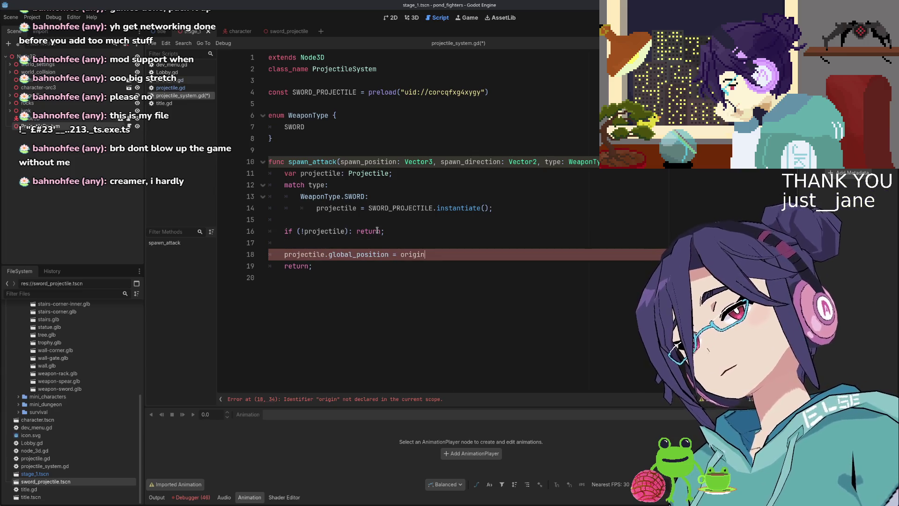
pyautogui.press('BackSpace')
pyautogui.press('BackSpace')
pyautogui.press('BackSpace')
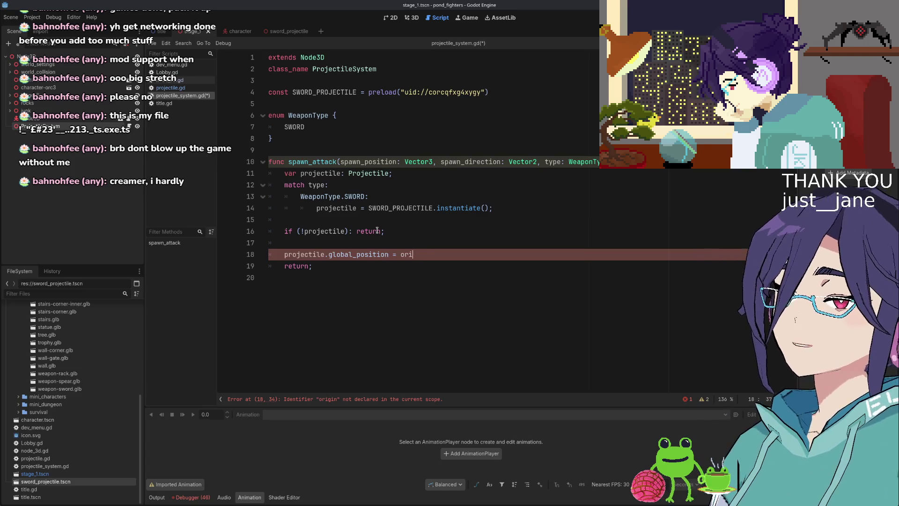
pyautogui.write('spawn')
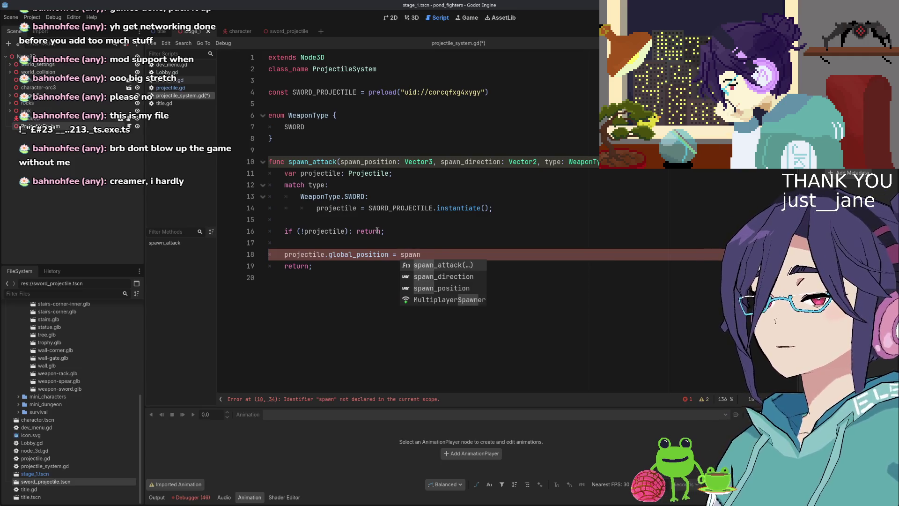
pyautogui.press('Down')
pyautogui.press('Down')
pyautogui.press('Return')
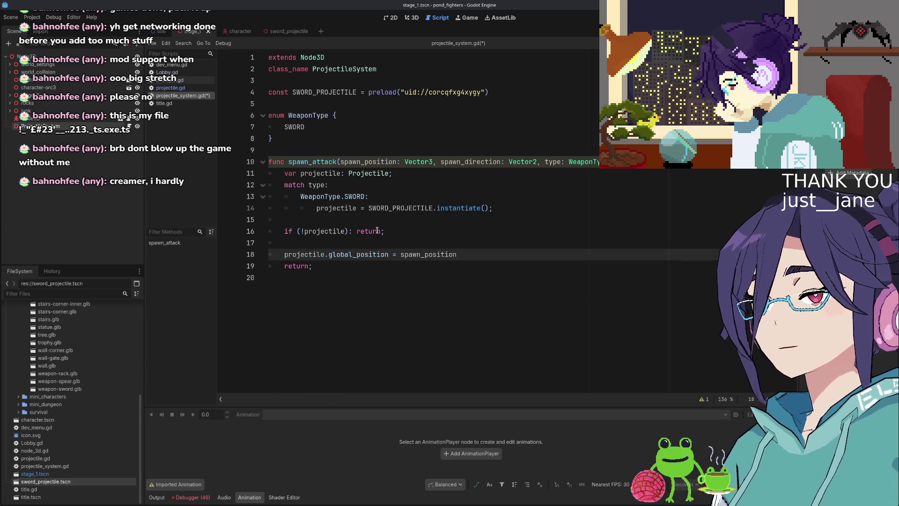
pyautogui.write(';')
pyautogui.press('Return')
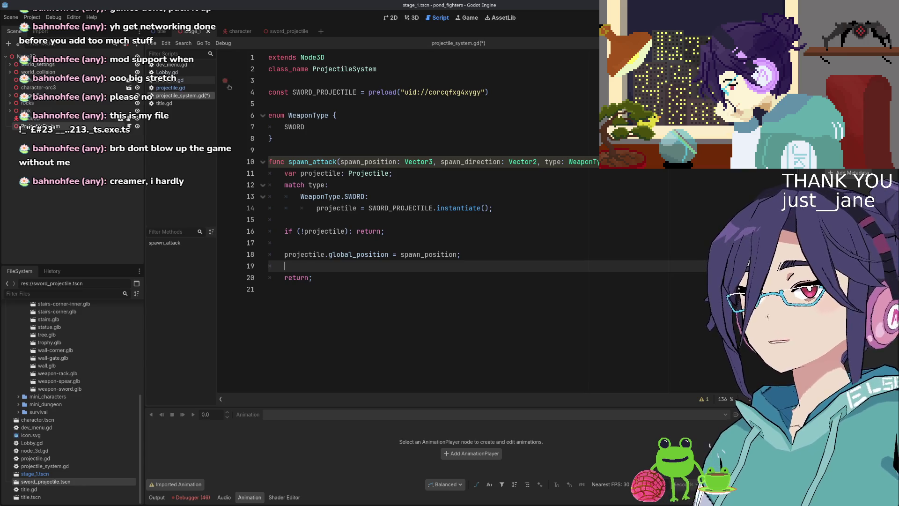
pyautogui.click(234, 30)
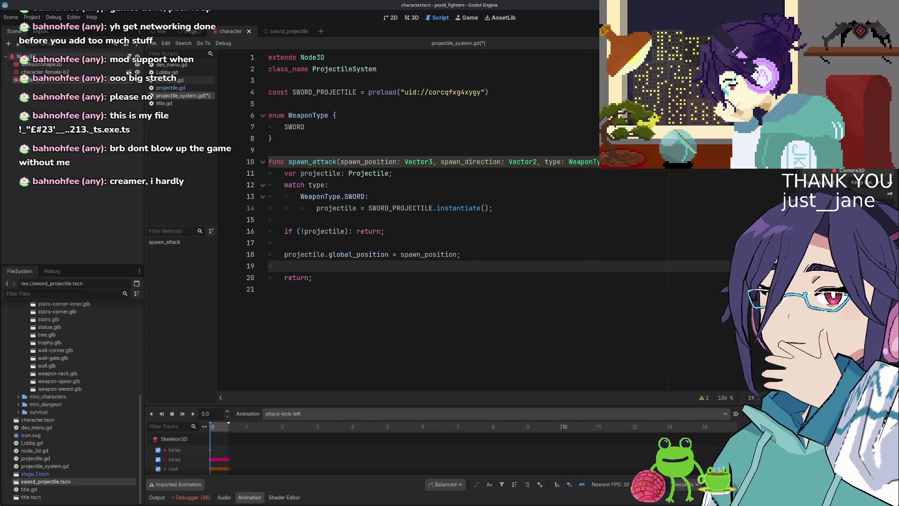
# - Rename node_3d.gd to character.gd from the FileSystem dock's context menu
pyautogui.click(169, 80)
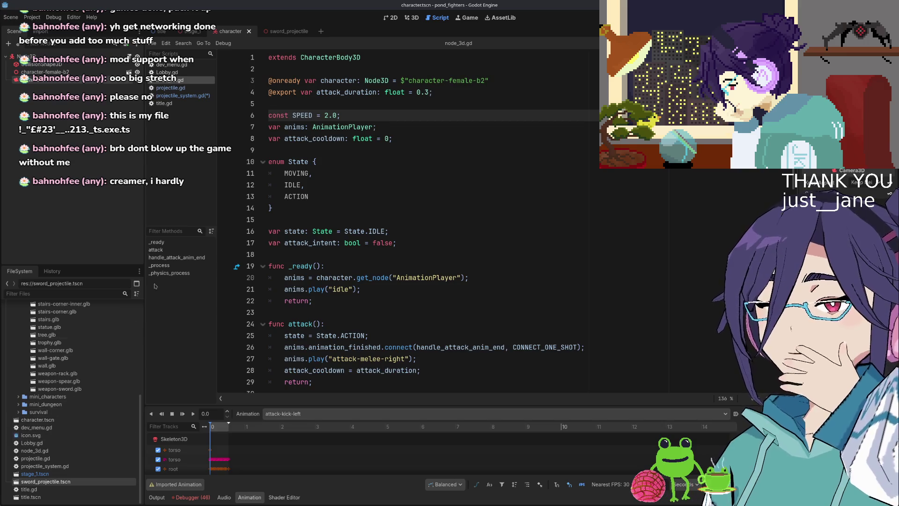
pyautogui.rightClick(160, 82)
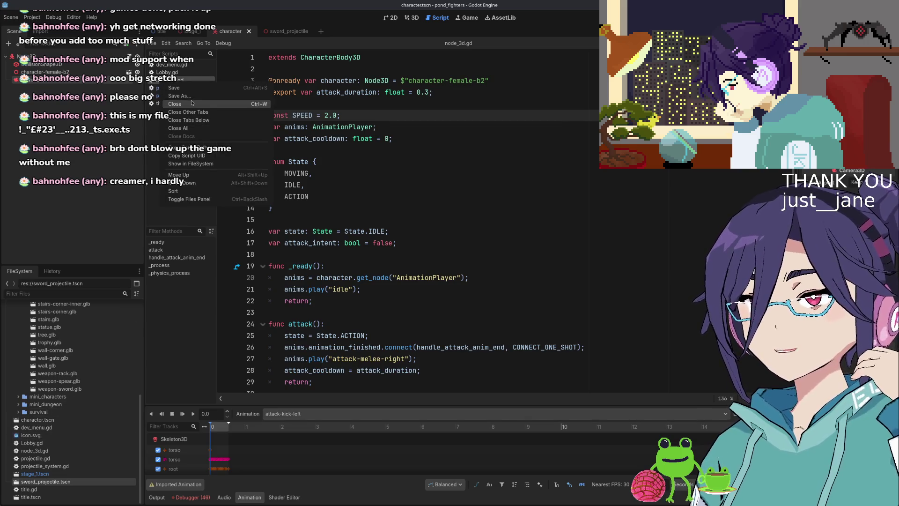
pyautogui.click(96, 216)
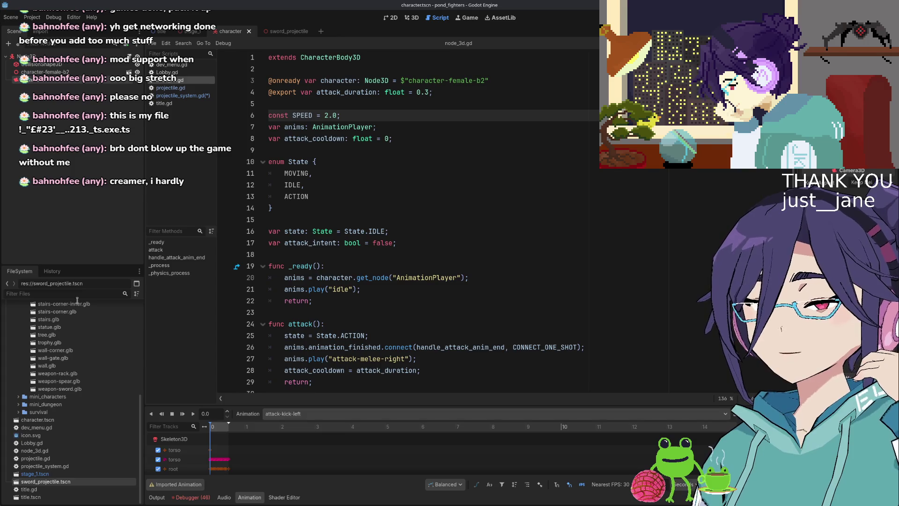
pyautogui.rightClick(47, 450)
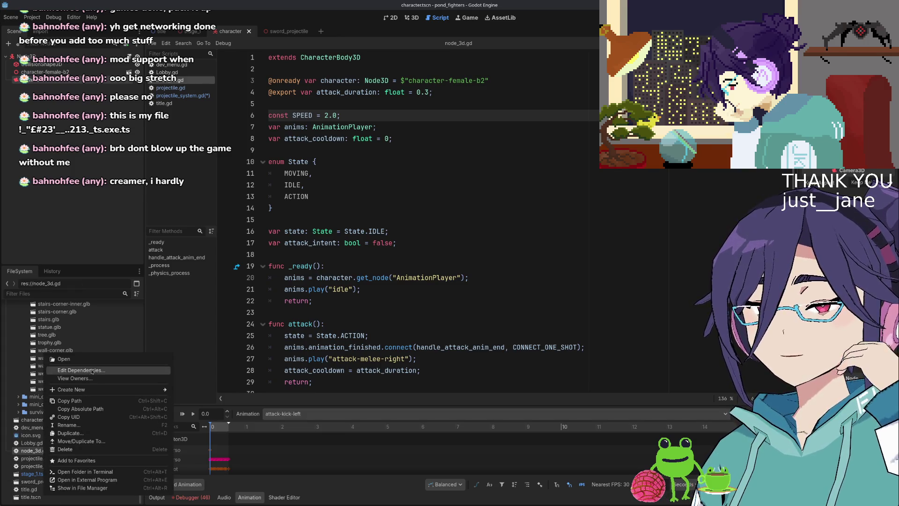
pyautogui.click(89, 434)
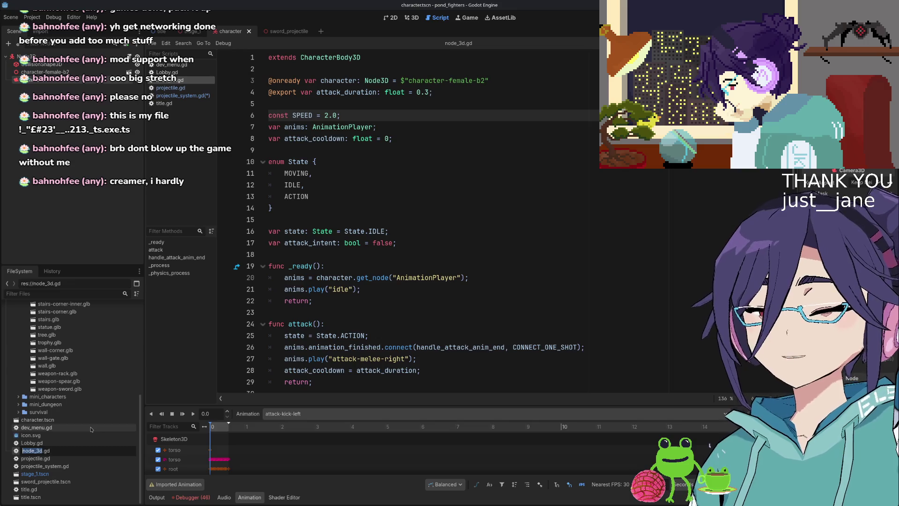
pyautogui.write('char')
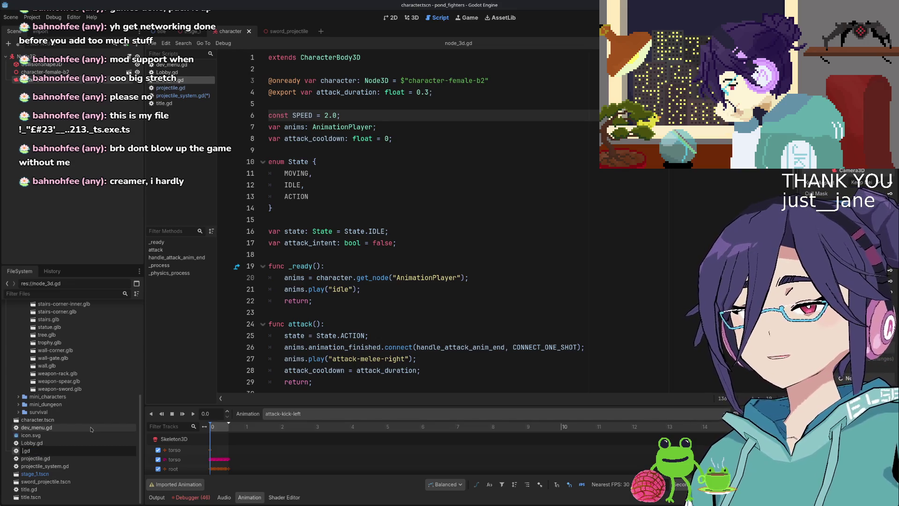
pyautogui.write('acter')
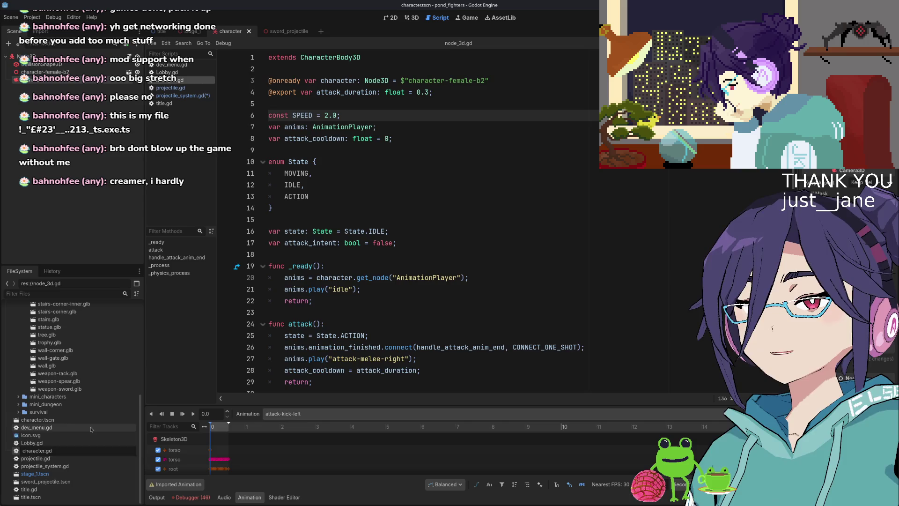
pyautogui.press('Return')
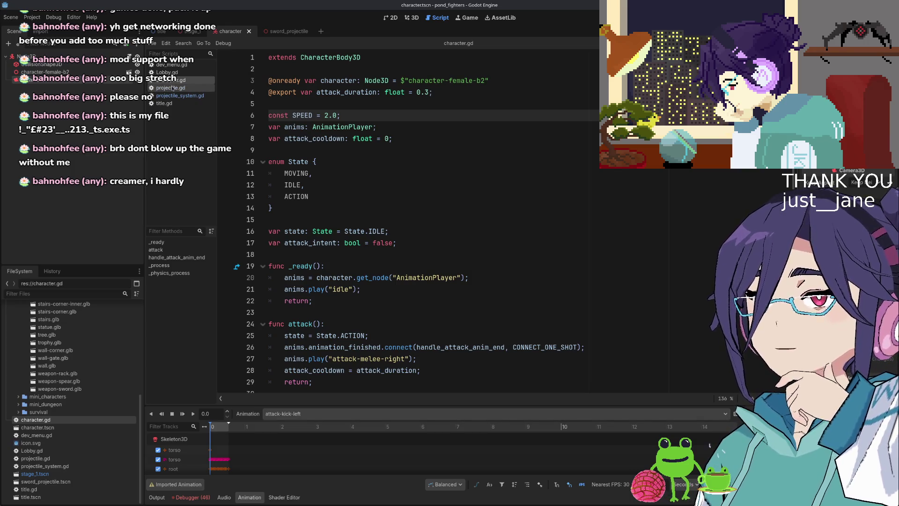
# - Paste the character rotation code into spawn_attack in projectile_system.gd
pyautogui.scroll(-10, 399, 289)
pyautogui.scroll(-4, 399, 290)
pyautogui.moveTo(515, 179); pyautogui.dragTo(522, 168)
pyautogui.hotkey('ctrl', 'c')
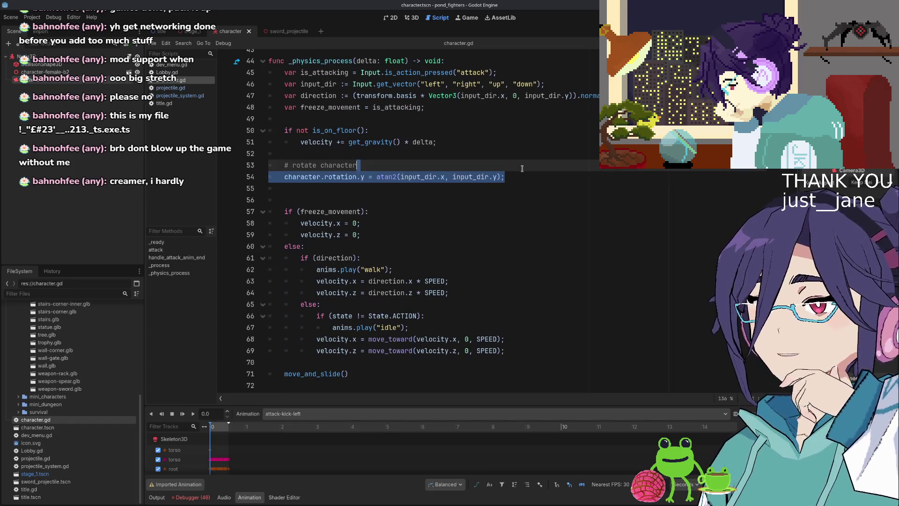
pyautogui.click(180, 97)
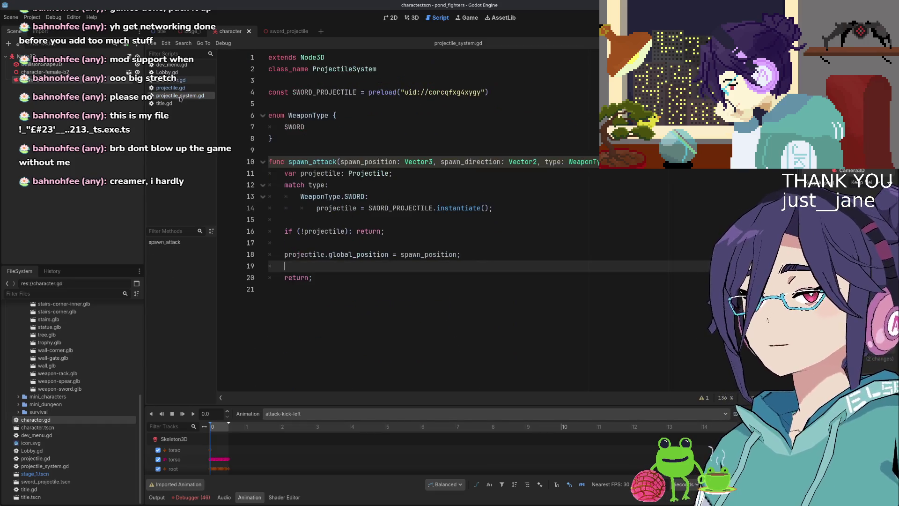
pyautogui.hotkey('ctrl', 'v')
pyautogui.click(421, 265)
# - Write projectile.rotation.y = atan2(spawn_direction.x, spawn_direction.y); on line 19
pyautogui.write('projecttuk')
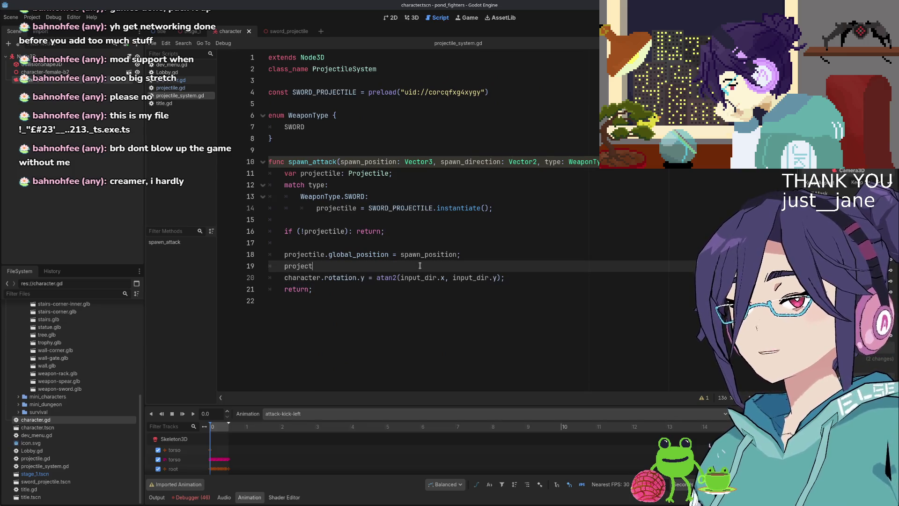
pyautogui.press('BackSpace')
pyautogui.press('BackSpace')
pyautogui.press('BackSpace')
pyautogui.write('ile.ro')
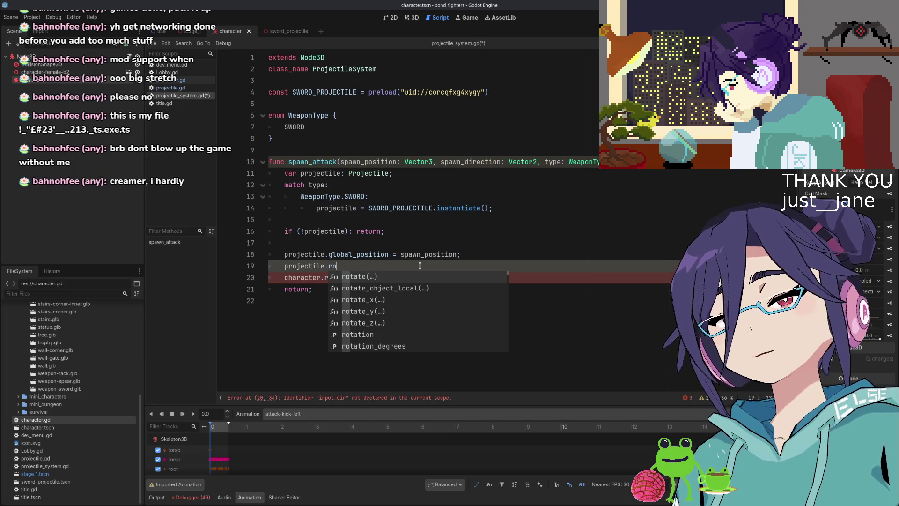
pyautogui.press('Down')
pyautogui.press('Down')
pyautogui.press('Down')
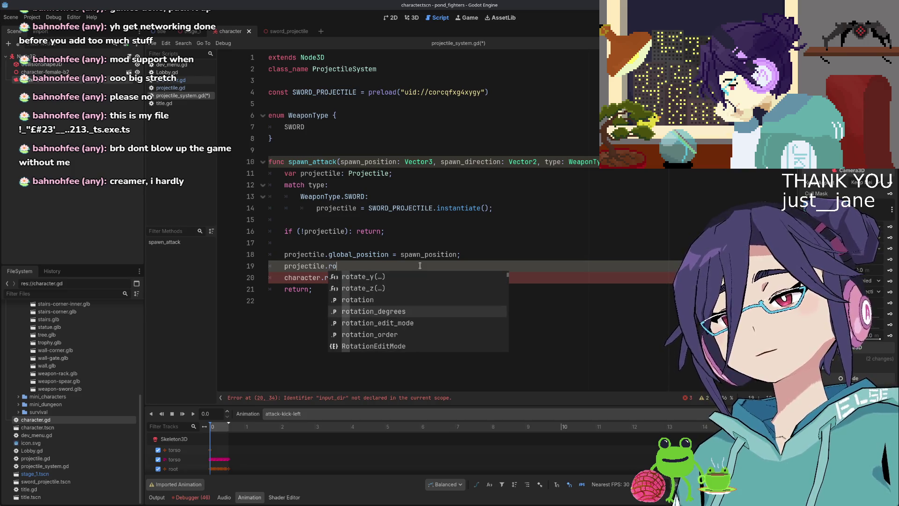
pyautogui.write('tation = ')
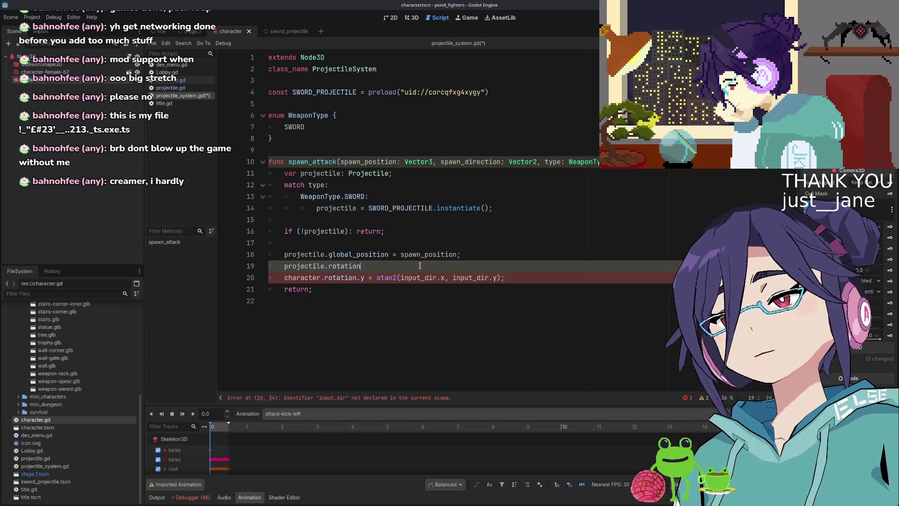
pyautogui.write('atan2(')
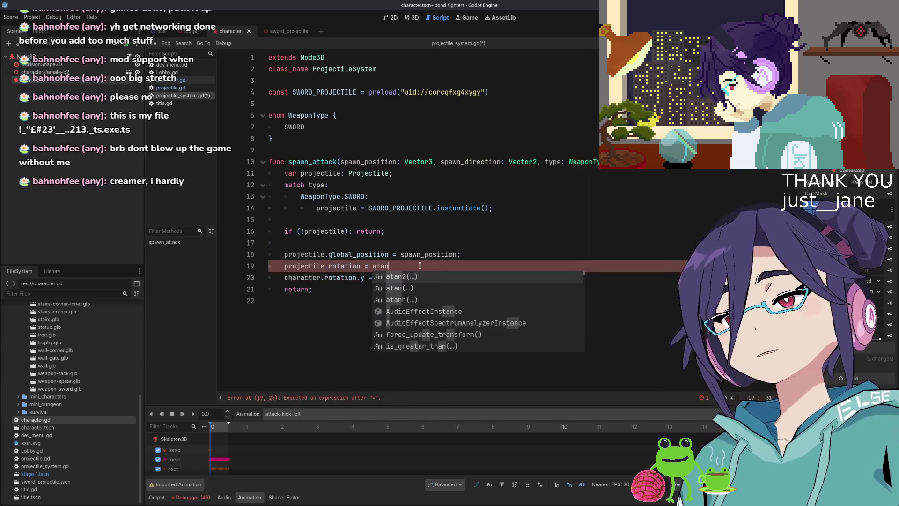
pyautogui.write('spawn')
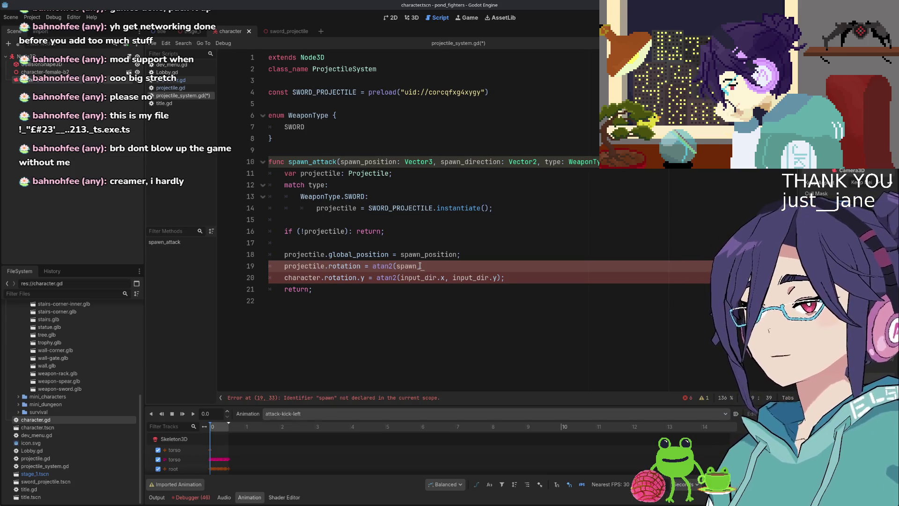
pyautogui.write('_dire')
pyautogui.press('Return')
pyautogui.write('.x')
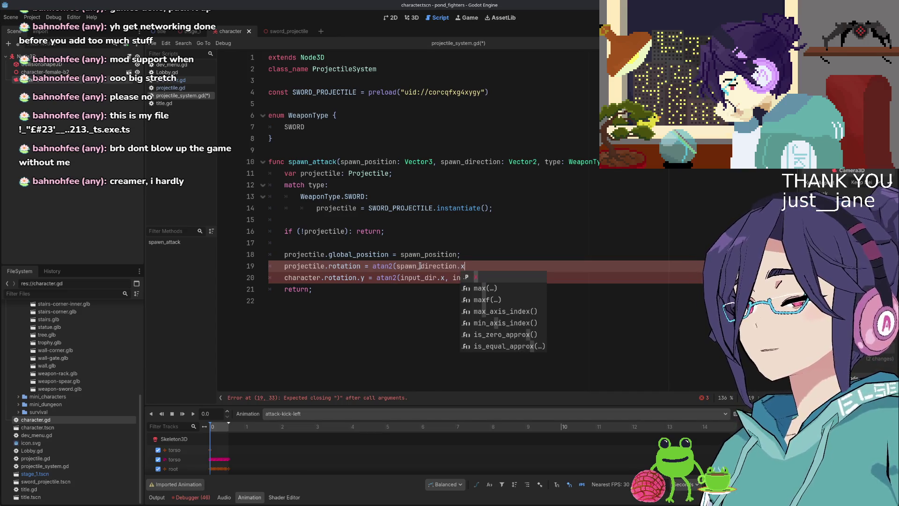
pyautogui.write(', spawn_di')
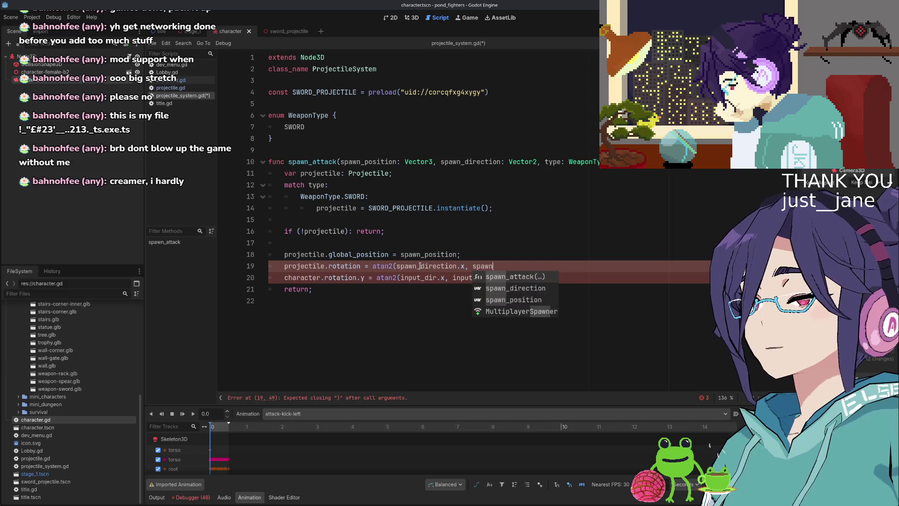
pyautogui.press('Return')
pyautogui.write('y);')
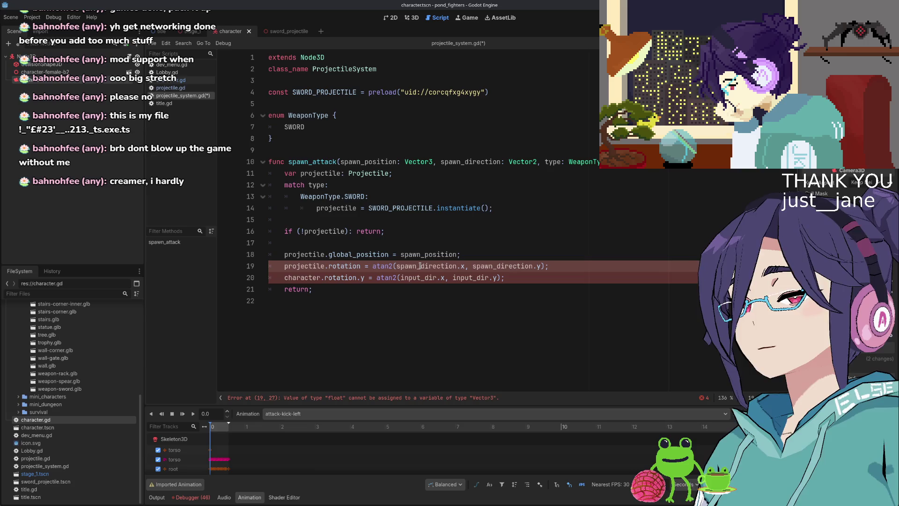
pyautogui.hotkey('ctrl', 'Left')
pyautogui.hotkey('ctrl', 'Left')
pyautogui.hotkey('ctrl', 'Left')
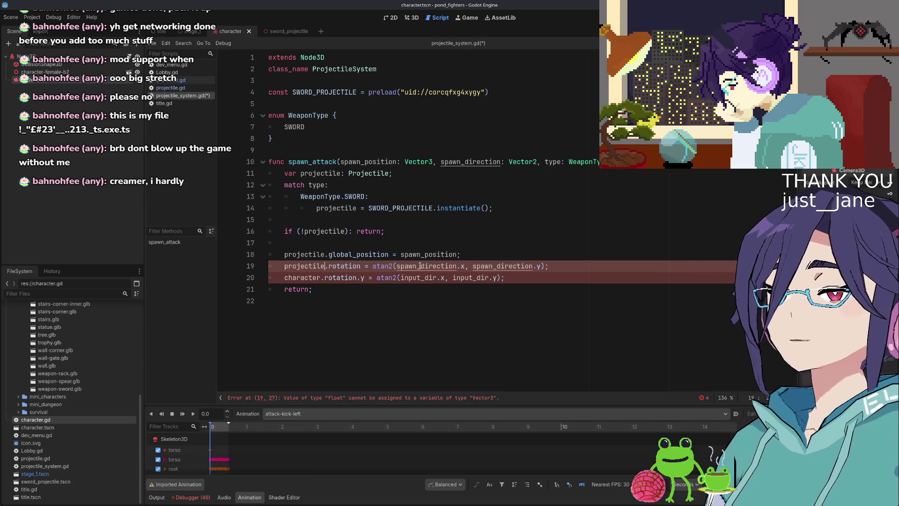
pyautogui.write('.y')
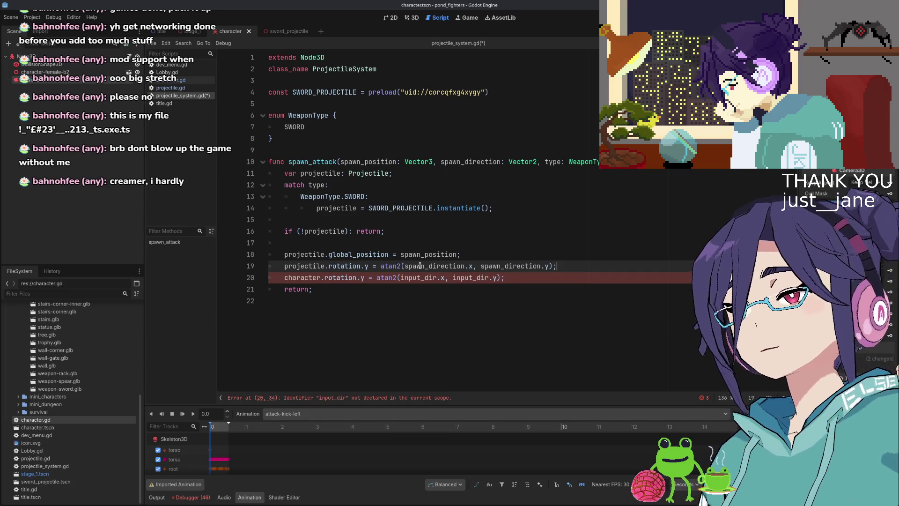
# - Look through the other open scenes, ending back on the character scene
pyautogui.press('Down')
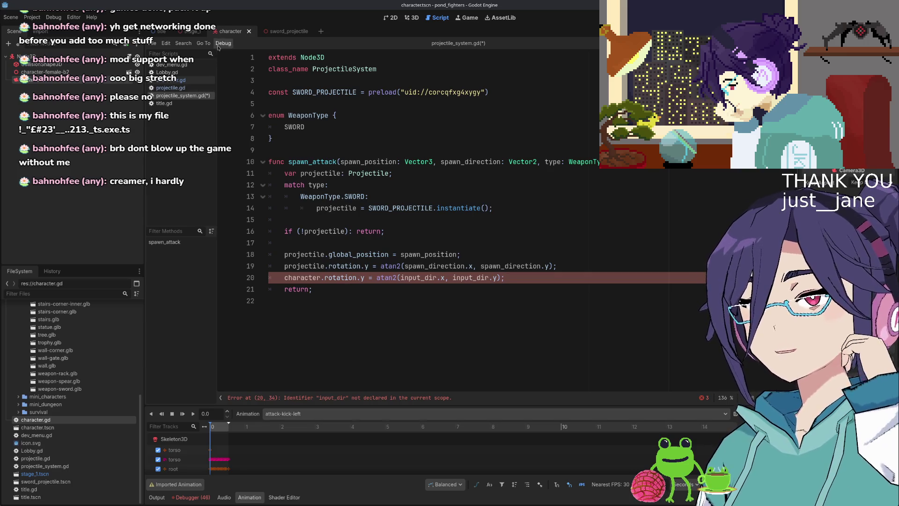
pyautogui.click(190, 31)
pyautogui.click(237, 33)
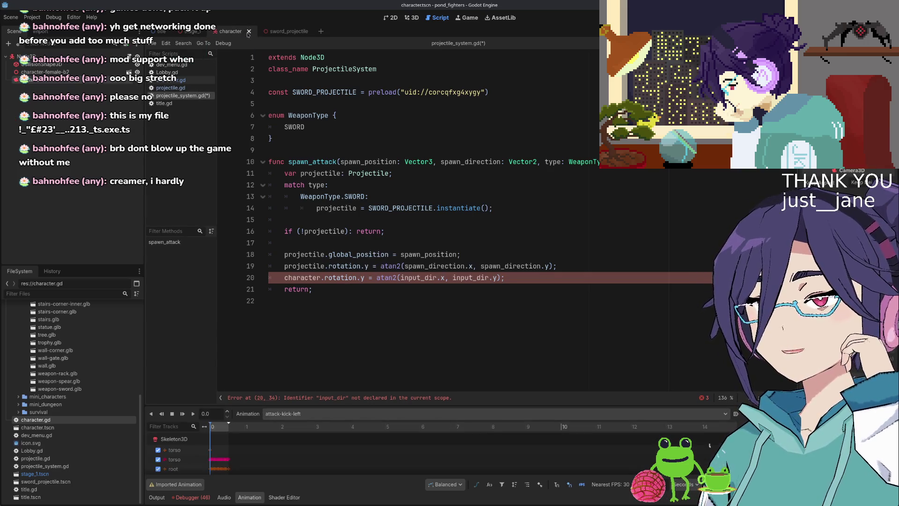
pyautogui.click(282, 33)
pyautogui.click(250, 33)
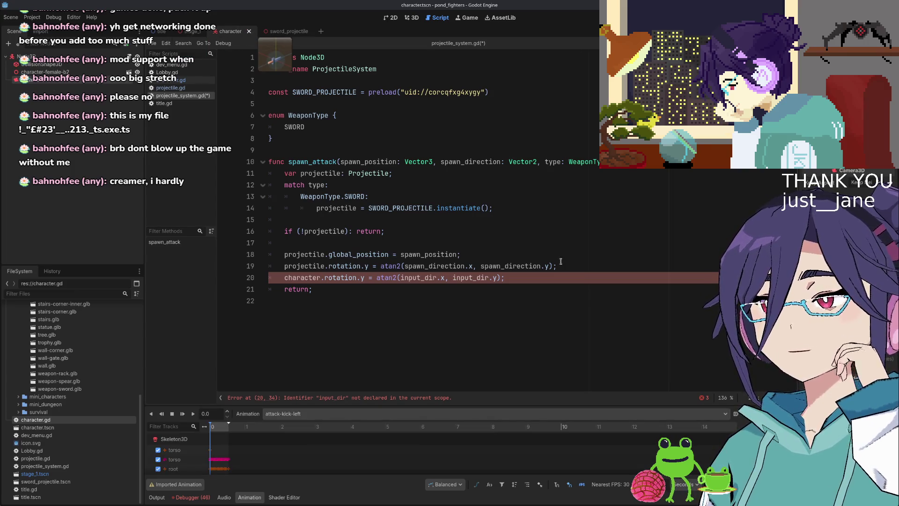
pyautogui.click(495, 94)
pyautogui.press('Return')
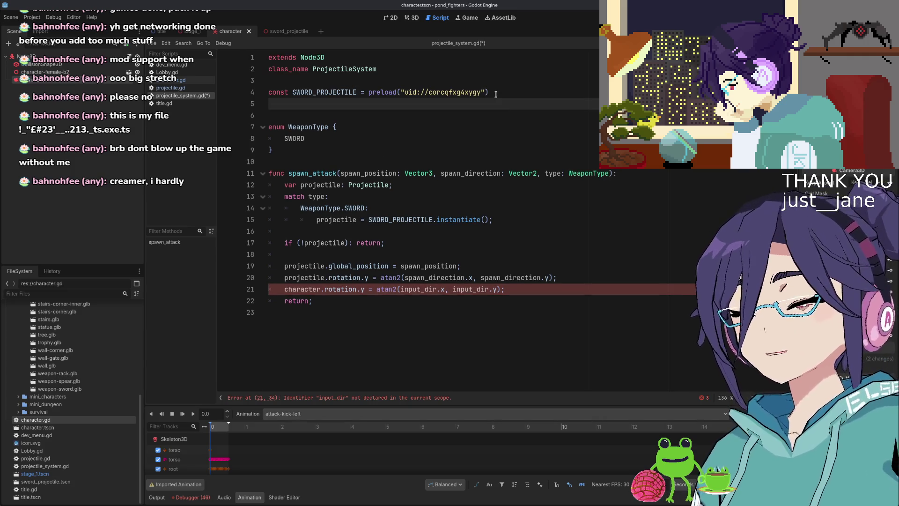
pyautogui.write('@export')
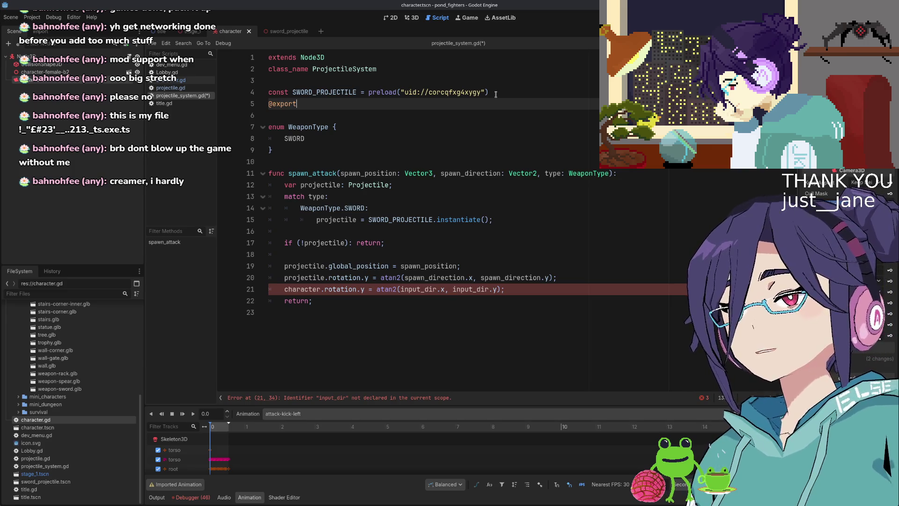
pyautogui.press('BackSpace')
pyautogui.press('BackSpace')
pyautogui.press('BackSpace')
pyautogui.write('var')
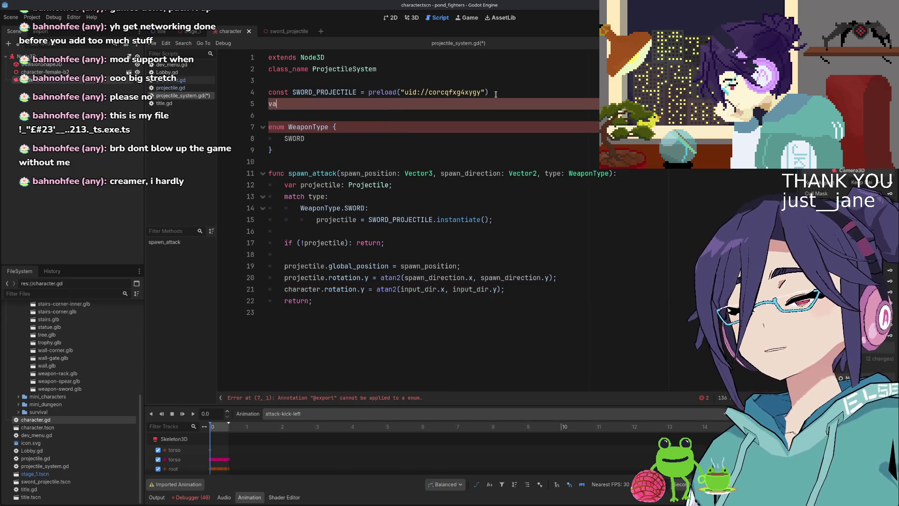
pyautogui.write(' sp')
pyautogui.press('BackSpace')
pyautogui.write('projectile_speed')
pyautogui.press('Home')
pyautogui.write('@')
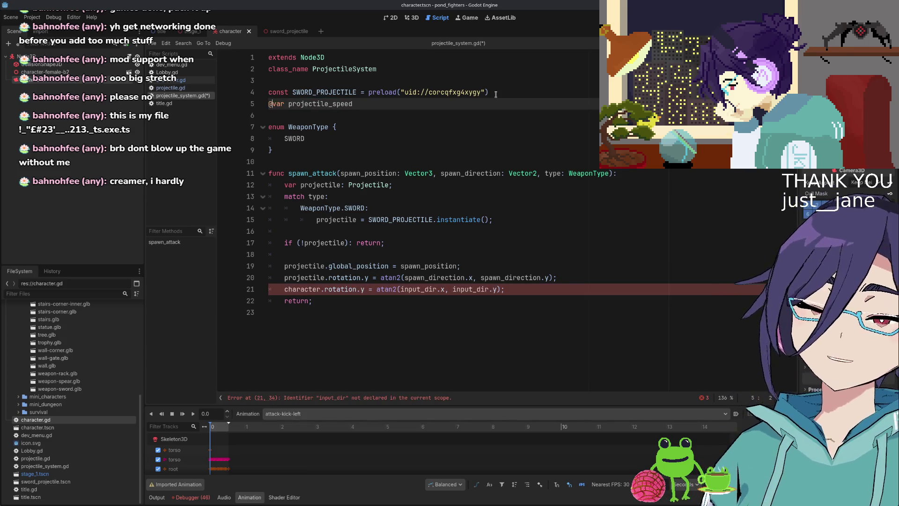
pyautogui.write('export')
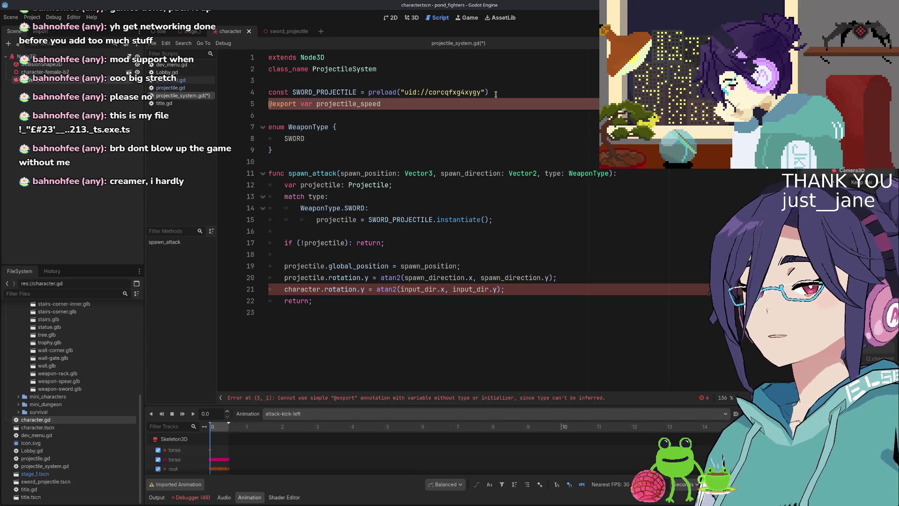
pyautogui.write('float;')
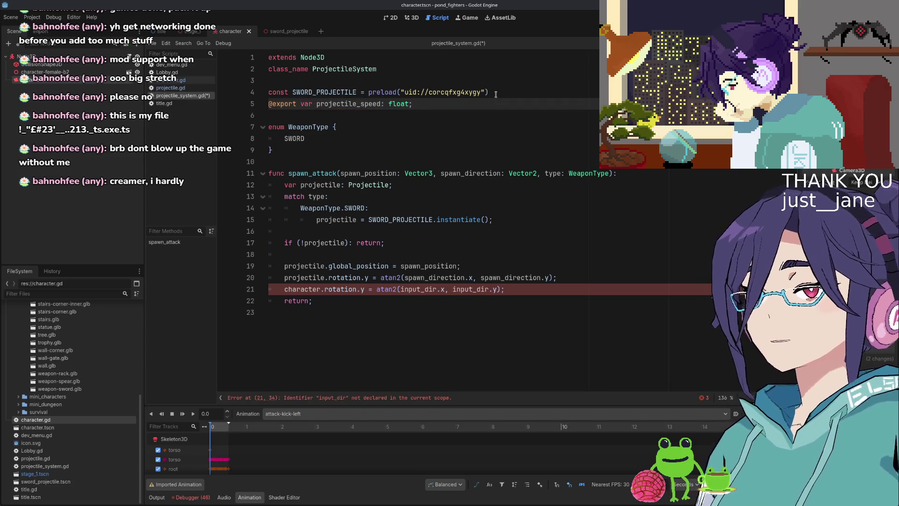
pyautogui.press('Left')
pyautogui.write('-')
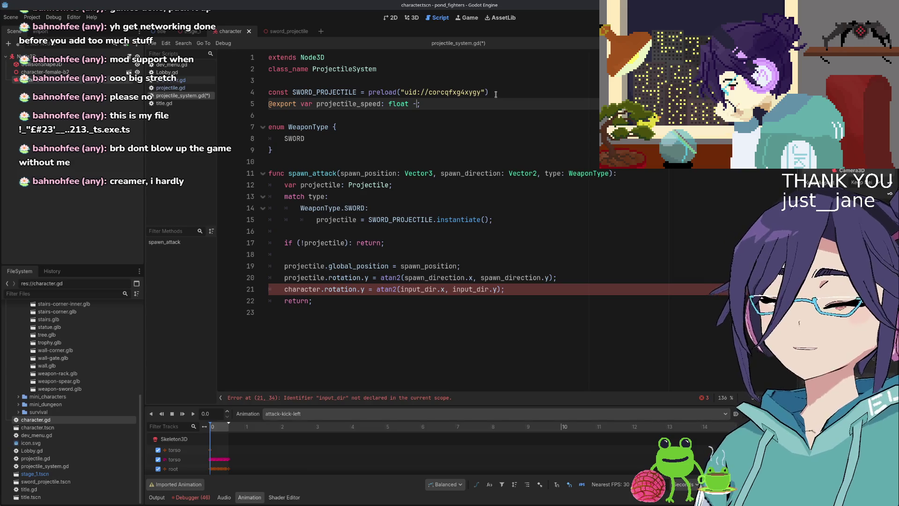
pyautogui.press('BackSpace')
pyautogui.write('= 1')
# - Delete the leftover character rotation line from spawn_attack
pyautogui.press('Down')
pyautogui.press('Down')
pyautogui.press('Down')
pyautogui.press('Down')
pyautogui.press('Down')
pyautogui.press('Down')
pyautogui.hotkey('shift', 'End')
pyautogui.press('BackSpace')
# - Begin a 'projectile.' statement on line 21 to bring up its autocomplete list
pyautogui.write('projk')
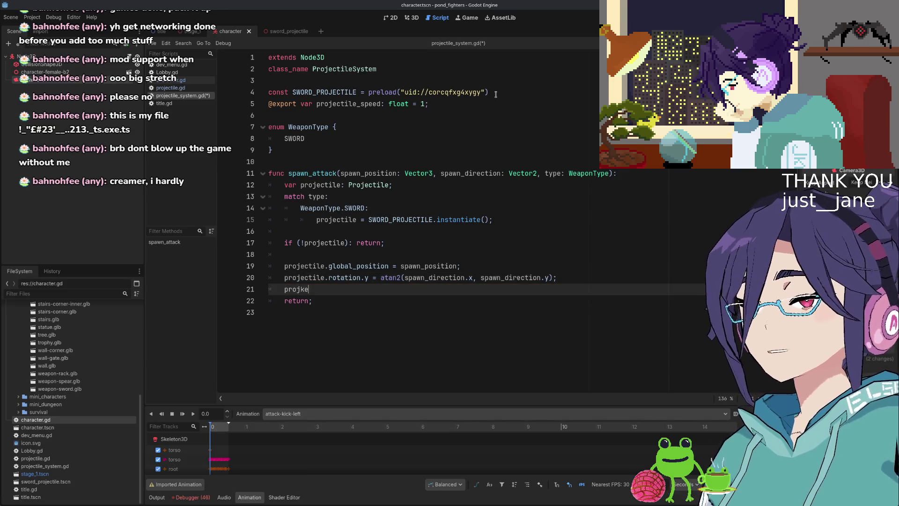
pyautogui.press('BackSpace')
pyautogui.write('ecti')
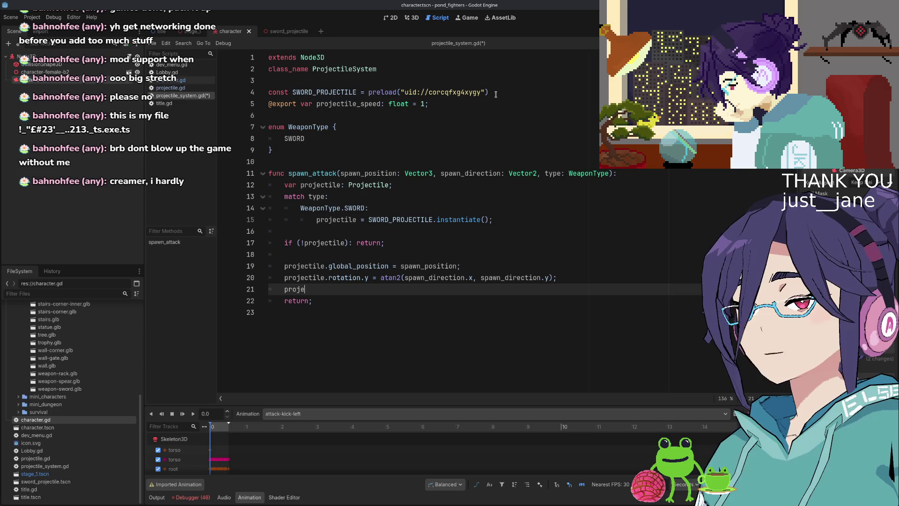
pyautogui.write('le.')
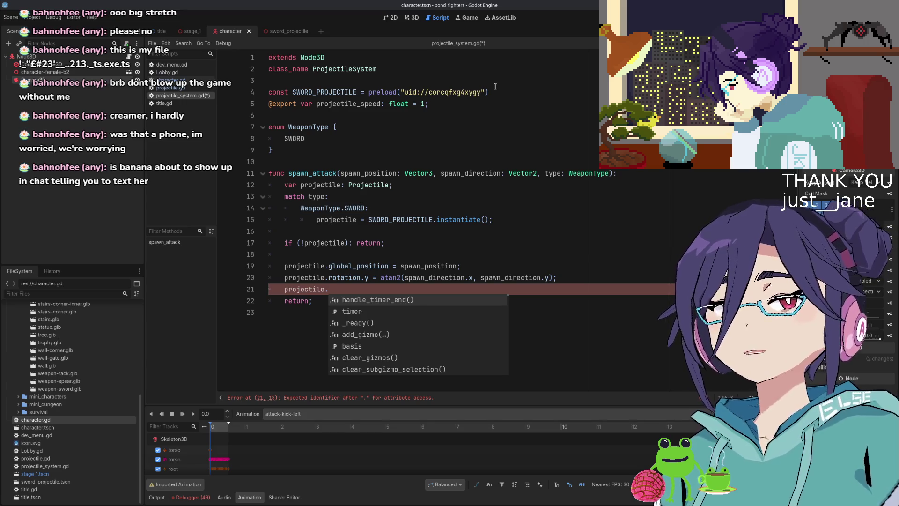
pyautogui.click(266, 30)
pyautogui.click(229, 30)
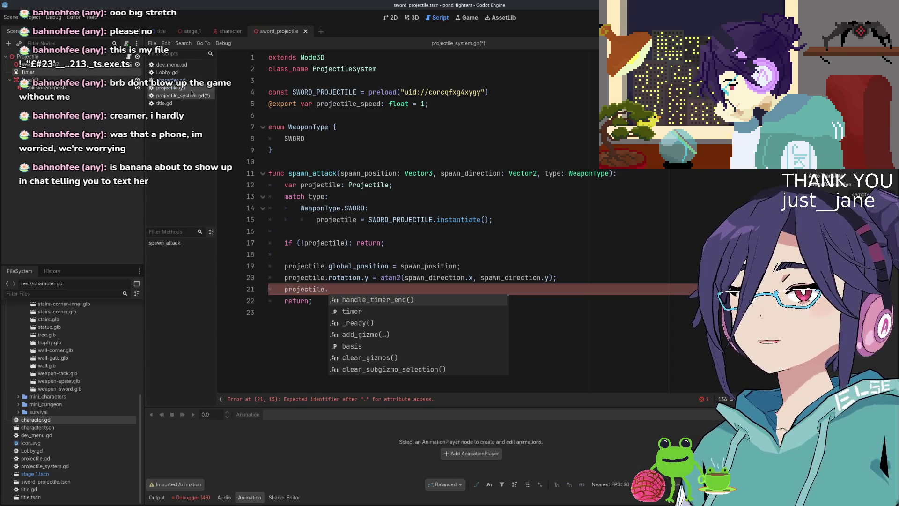
# - Insert an empty _physics_process(delta: float) -> void after the last function in projectile.gd
pyautogui.click(227, 32)
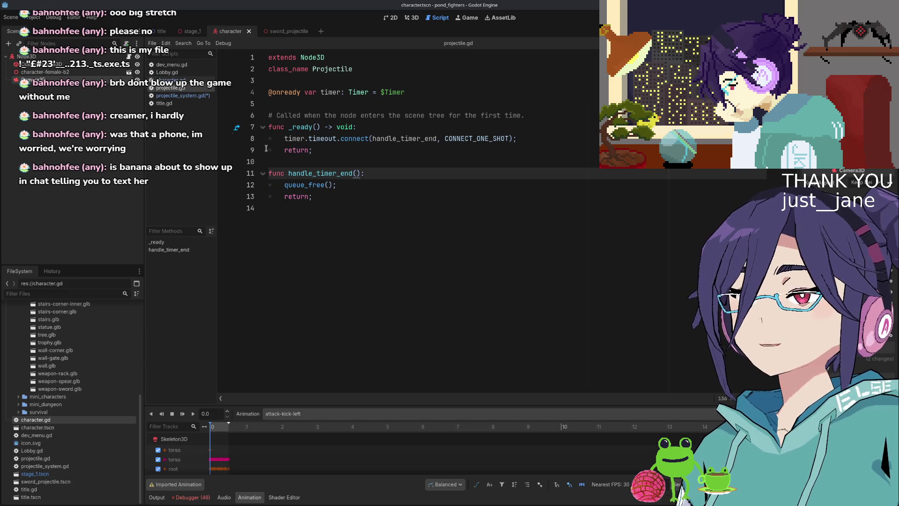
pyautogui.click(357, 203)
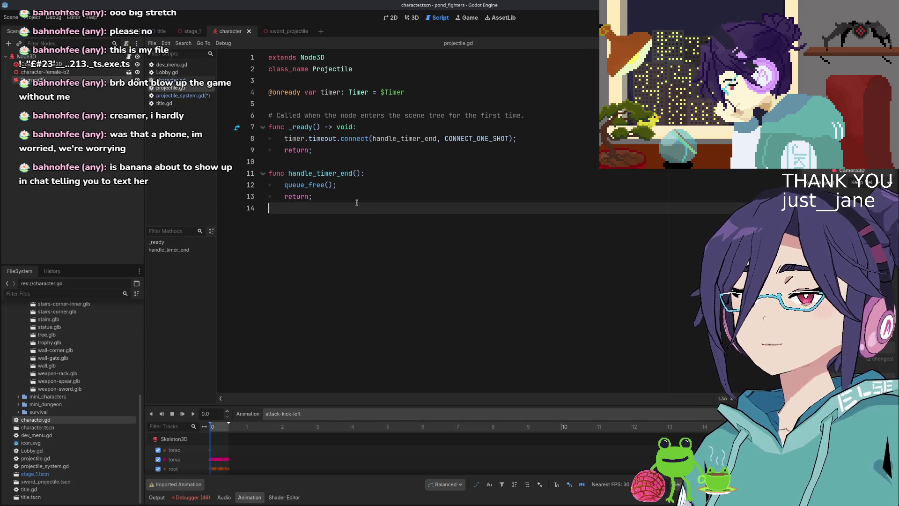
pyautogui.press('Return')
pyautogui.write('func _p')
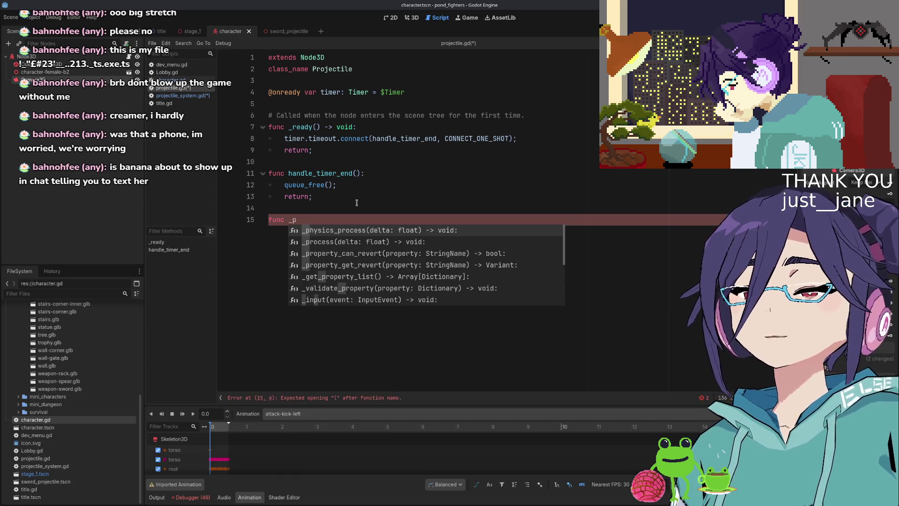
pyautogui.press('Return')
pyautogui.press('Return')
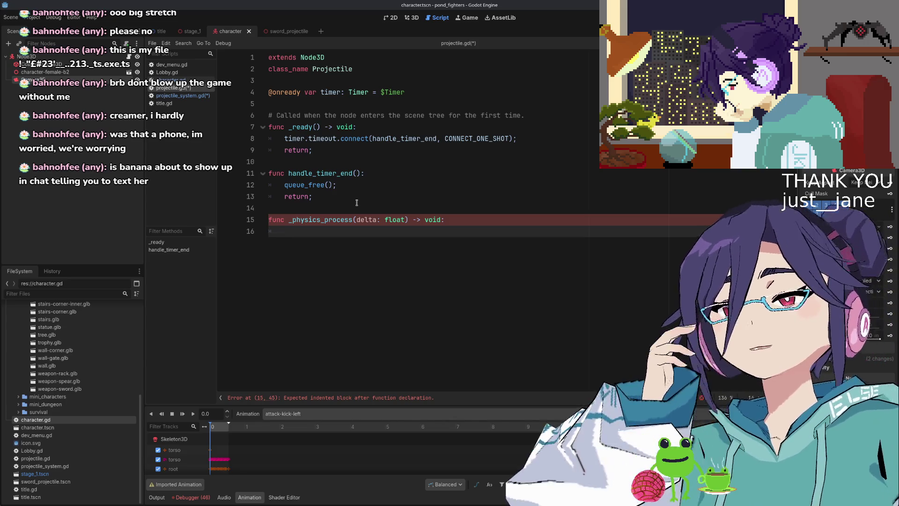
# - Open Change Type for the sword_projectile's Projectile node and search for physics classes
pyautogui.click(280, 31)
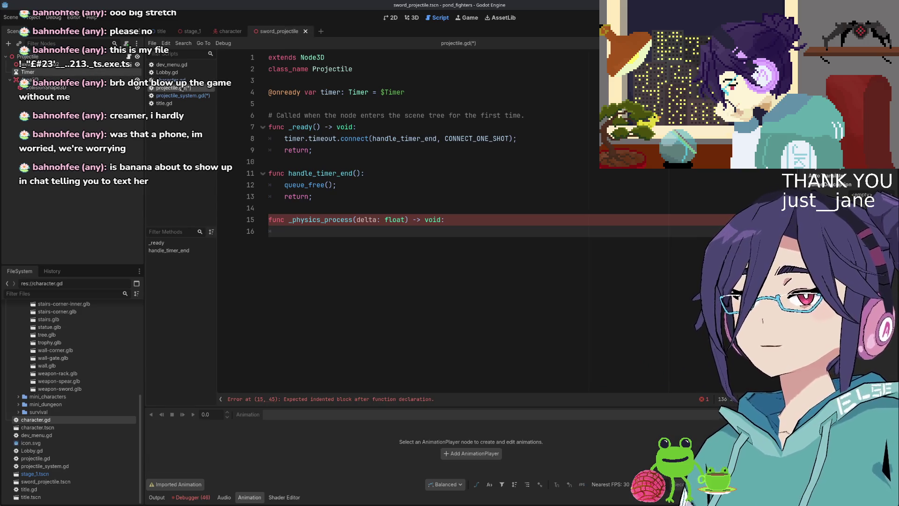
pyautogui.rightClick(64, 58)
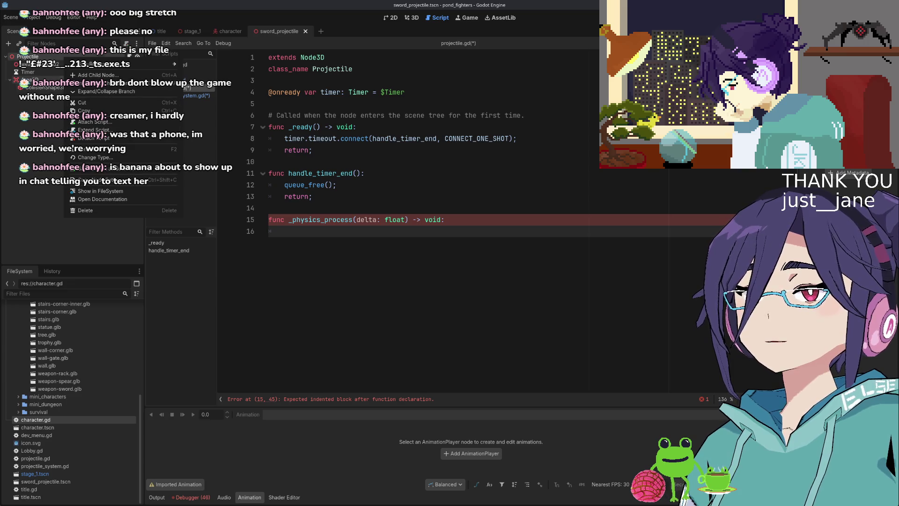
pyautogui.click(37, 80)
pyautogui.rightClick(82, 61)
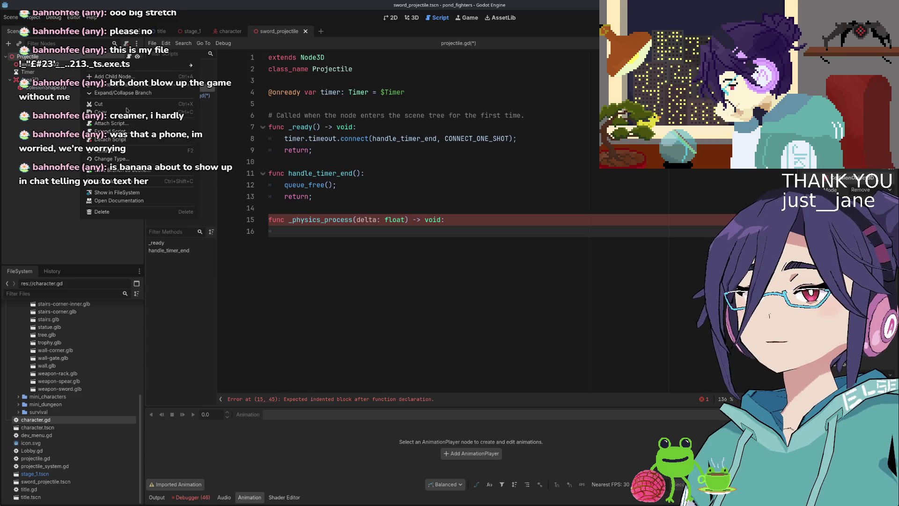
pyautogui.click(113, 159)
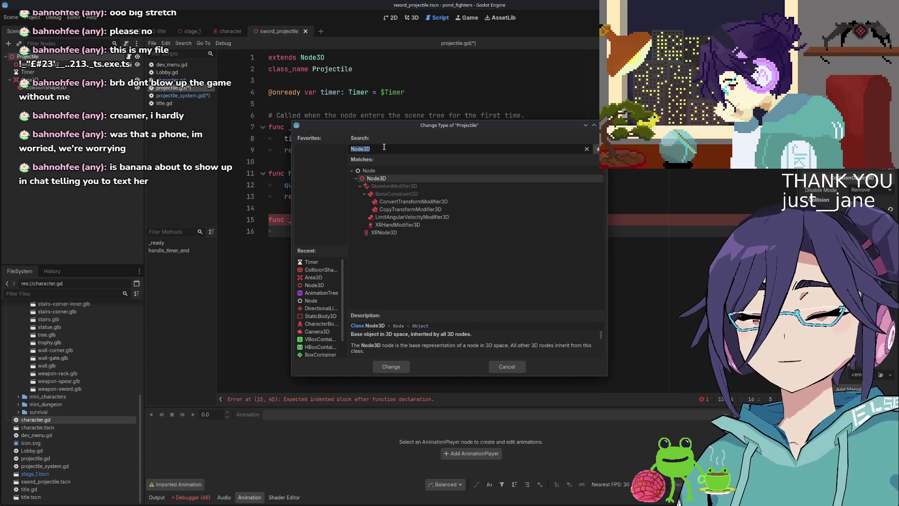
pyautogui.write('phys')
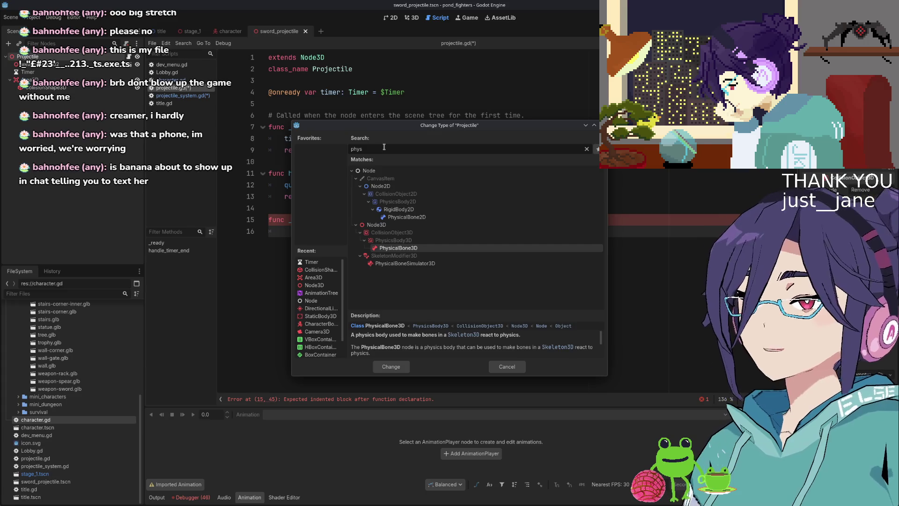
pyautogui.press('Up')
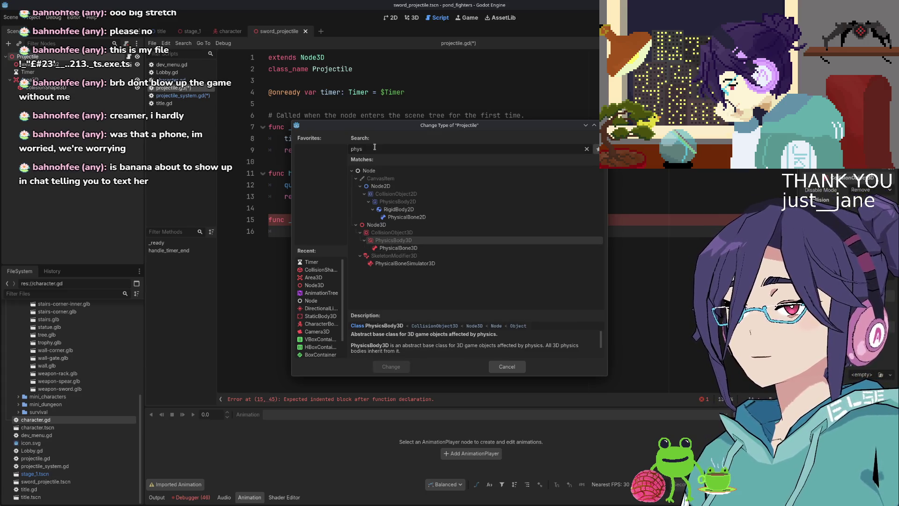
pyautogui.press('BackSpace')
pyautogui.press('BackSpace')
pyautogui.press('BackSpace')
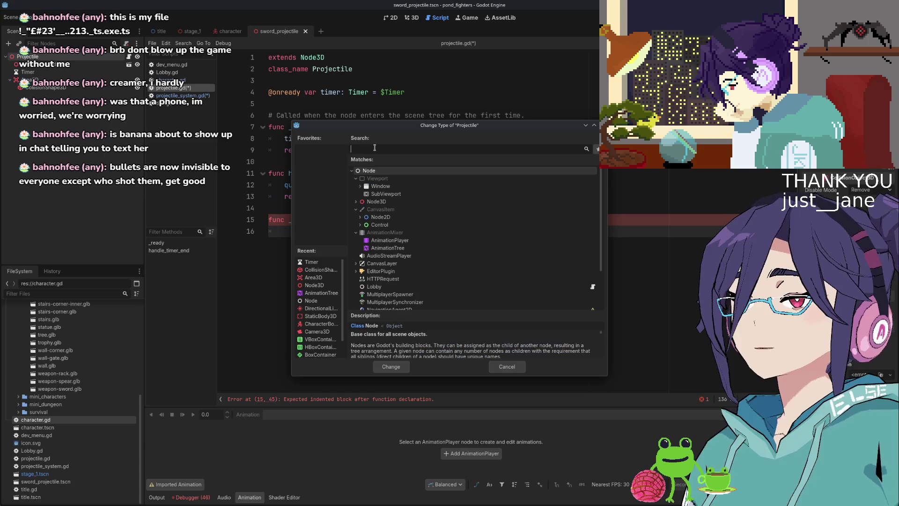
# - Expand Node3D > CollisionObject3D > PhysicsBody3D and inspect StaticBody3D's description
pyautogui.click(356, 201)
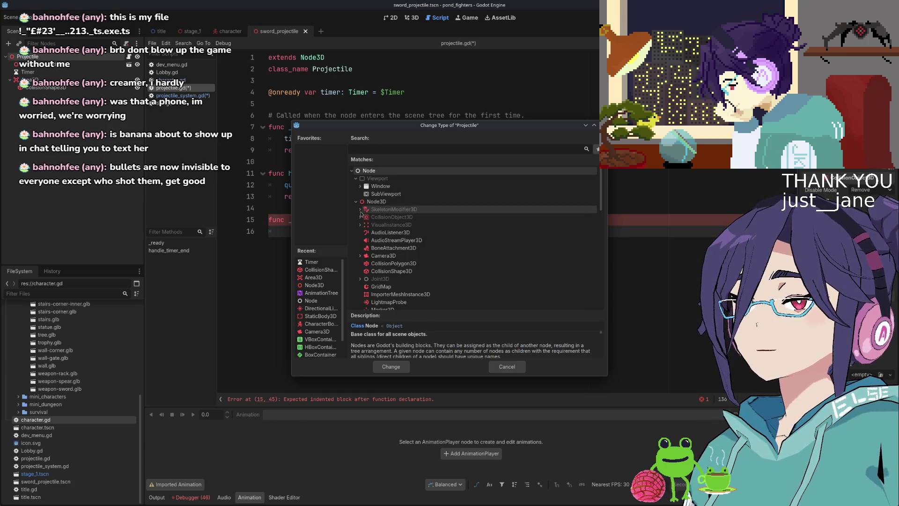
pyautogui.scroll(-10, 361, 239)
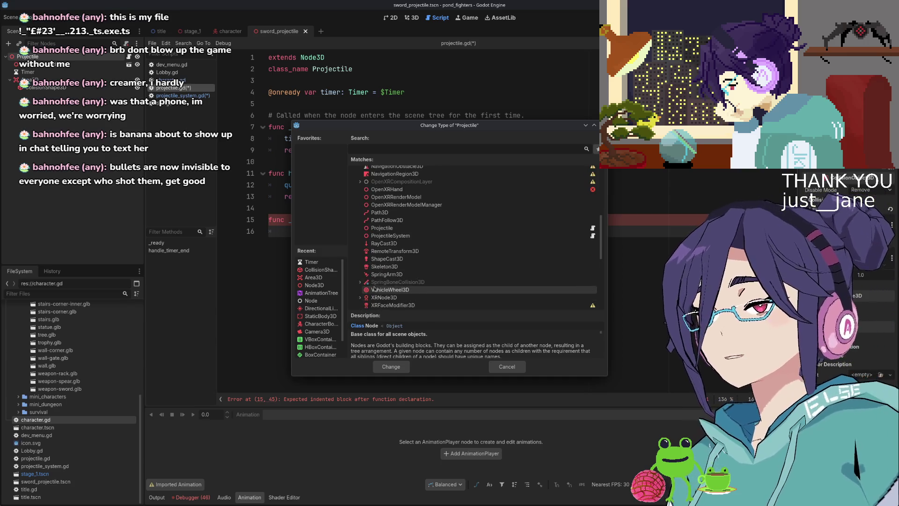
pyautogui.scroll(3, 369, 259)
pyautogui.scroll(4, 369, 259)
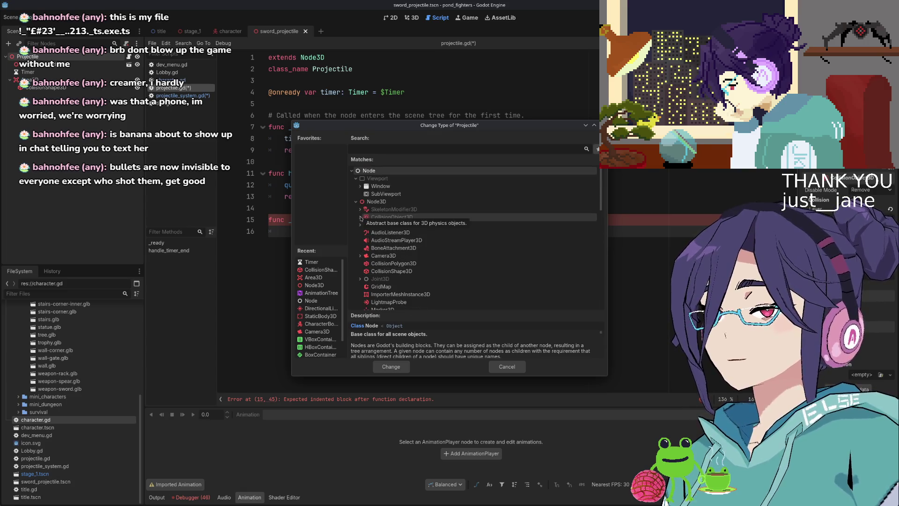
pyautogui.click(360, 217)
pyautogui.click(364, 225)
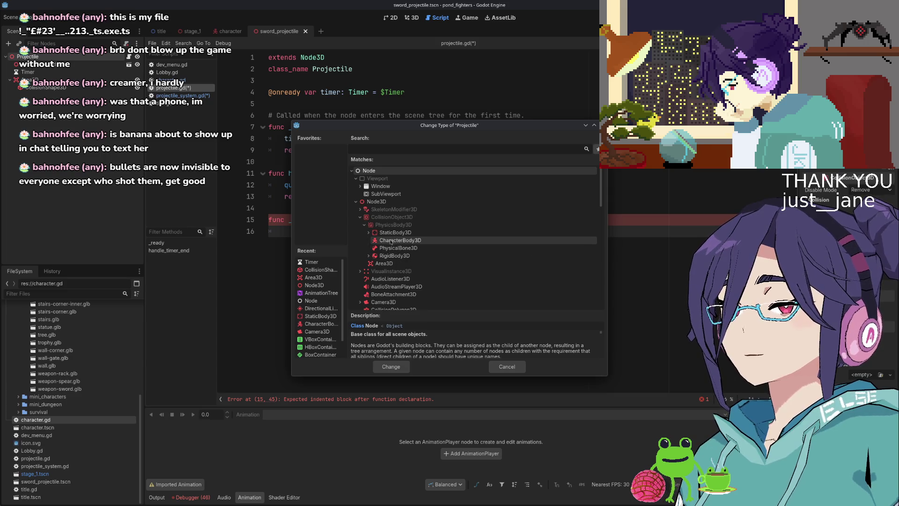
pyautogui.click(369, 233)
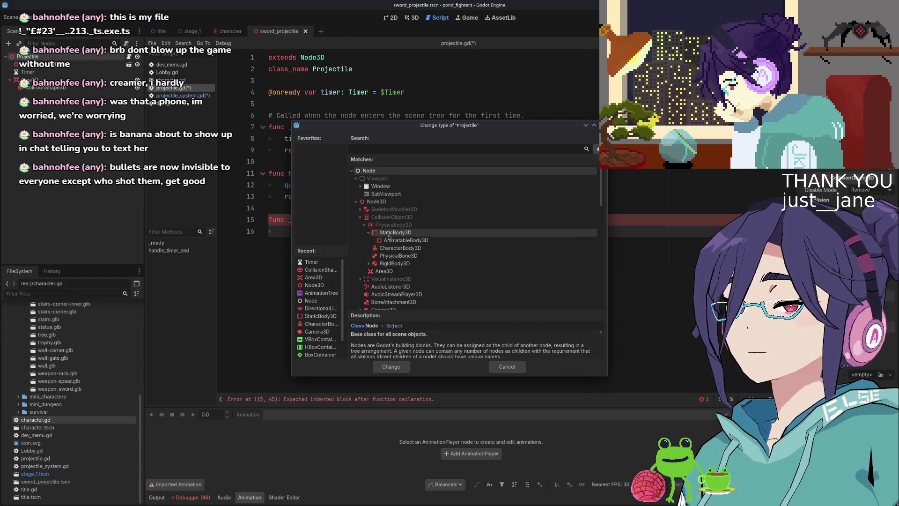
pyautogui.click(388, 233)
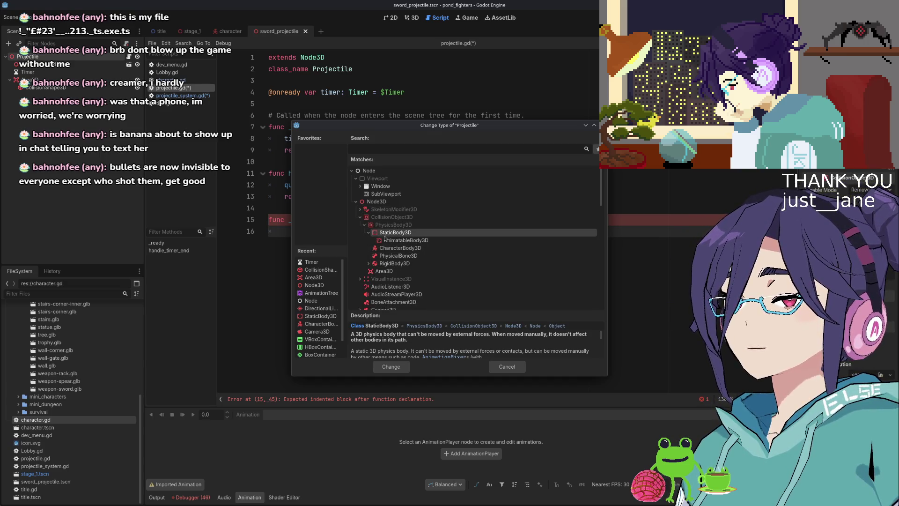
pyautogui.click(369, 233)
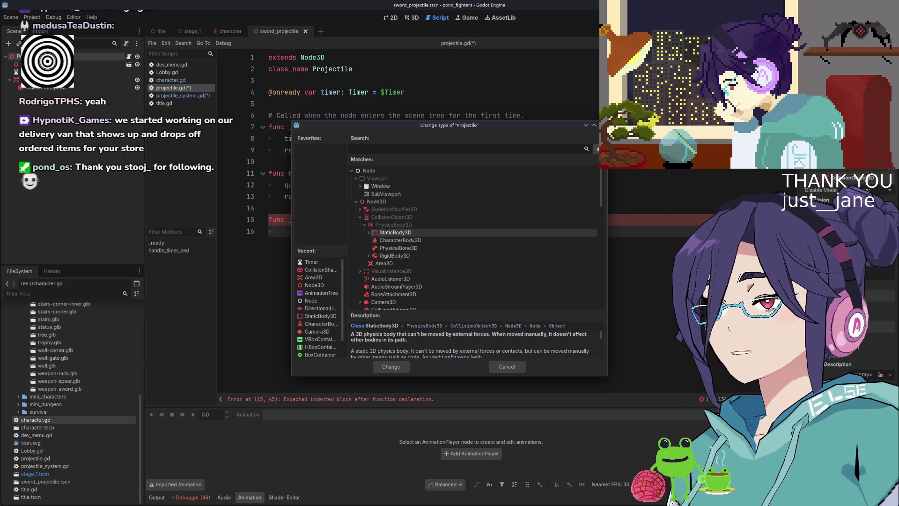
# - Cancel the Change Type dialog, keeping the Projectile root as a Node3D
pyautogui.press('Escape')
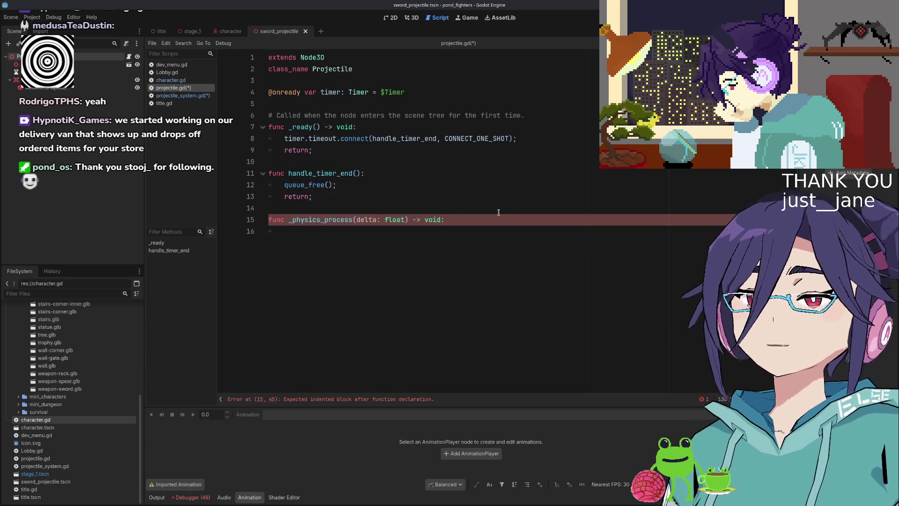
# - Rename _physics_process to process and give it a 'return;' body
pyautogui.press('Delete')
pyautogui.hotkey('shift', 'Right')
pyautogui.hotkey('shift', 'Right')
pyautogui.hotkey('shift', 'Right')
pyautogui.press('Delete')
pyautogui.press('End')
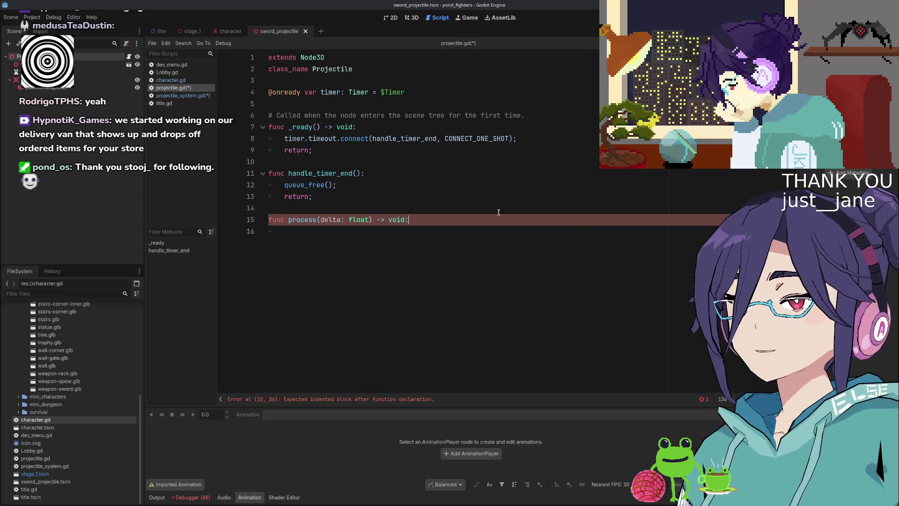
pyautogui.press('Return')
pyautogui.write('return;')
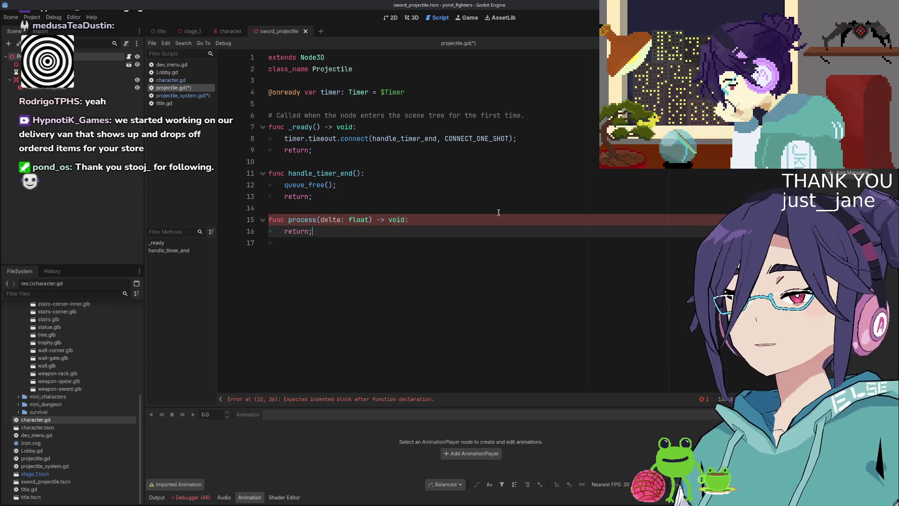
# - Save and run the game, delete the stray 'projectile.' line in projectile_system.gd, then rerun
pyautogui.hotkey('ctrl', 's')
pyautogui.press('F5')
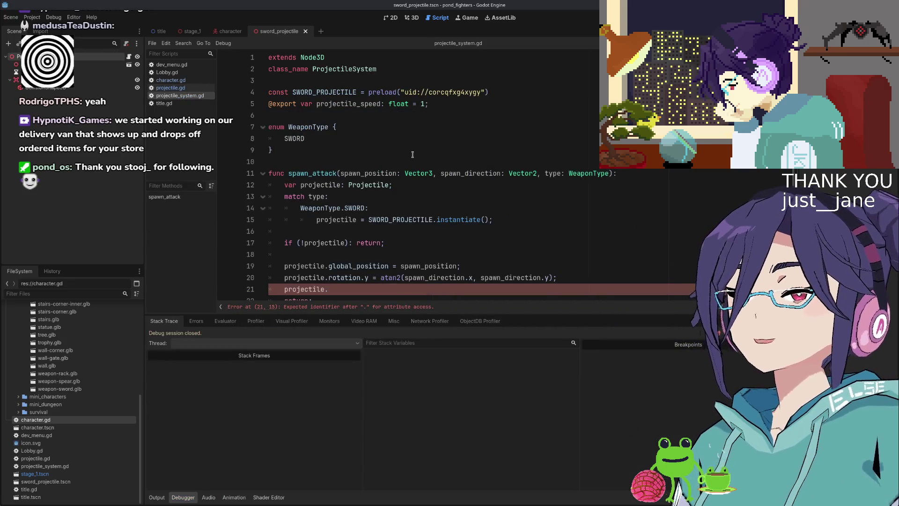
pyautogui.hotkey('shift', 'Home')
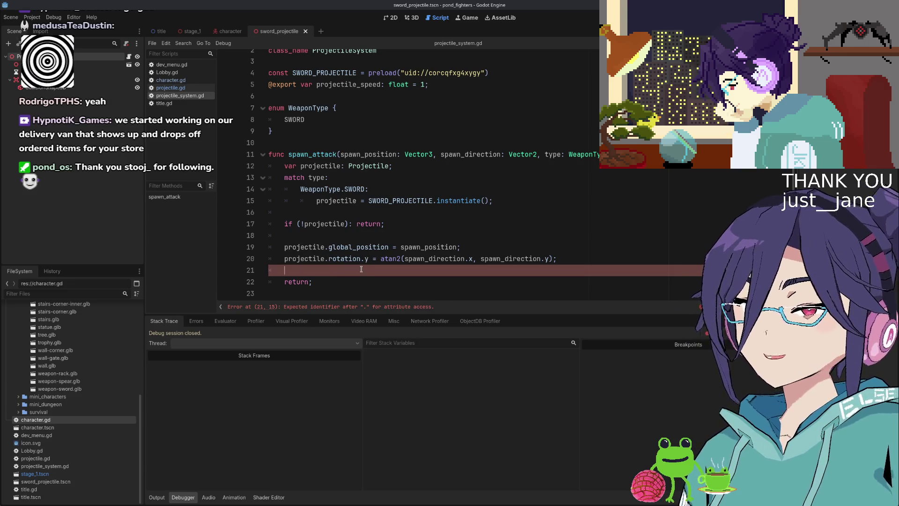
pyautogui.press('BackSpace')
pyautogui.press('BackSpace')
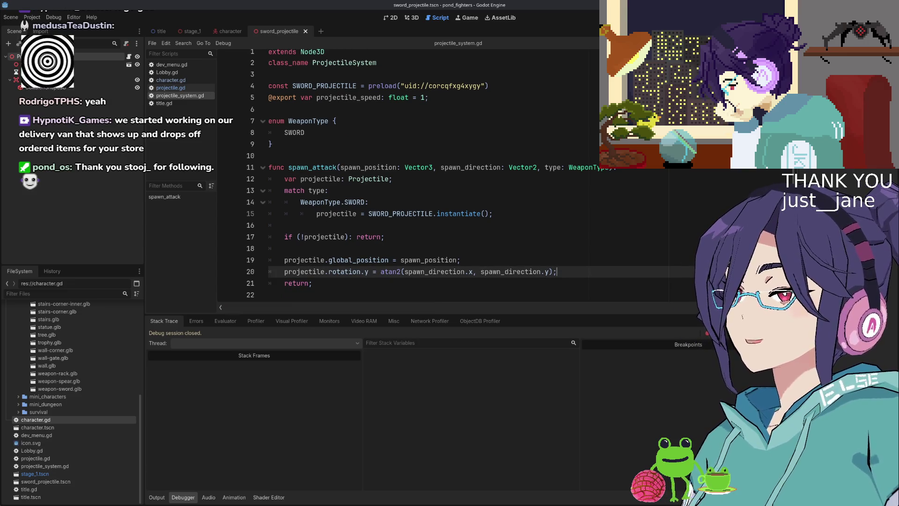
pyautogui.press('F5')
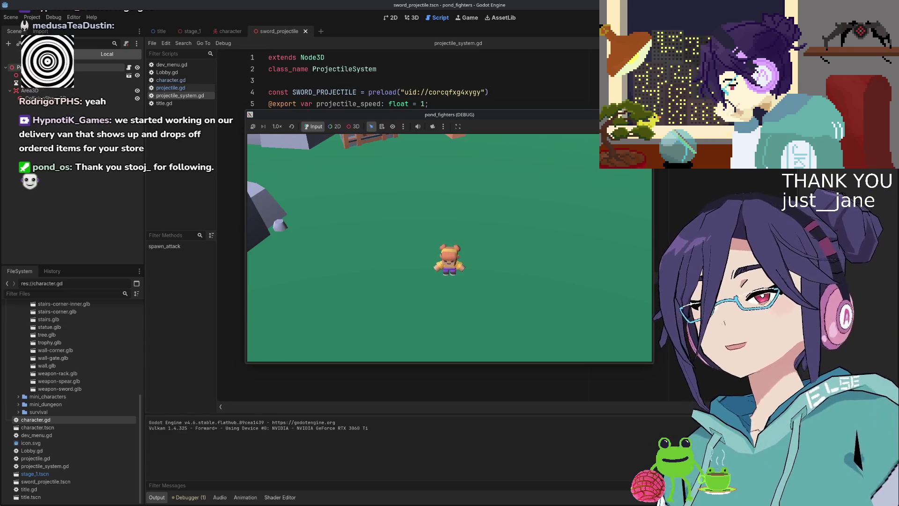
# - Walk the character past rocks and across the wooden bridge, then stop the game with F8
pyautogui.press('s')
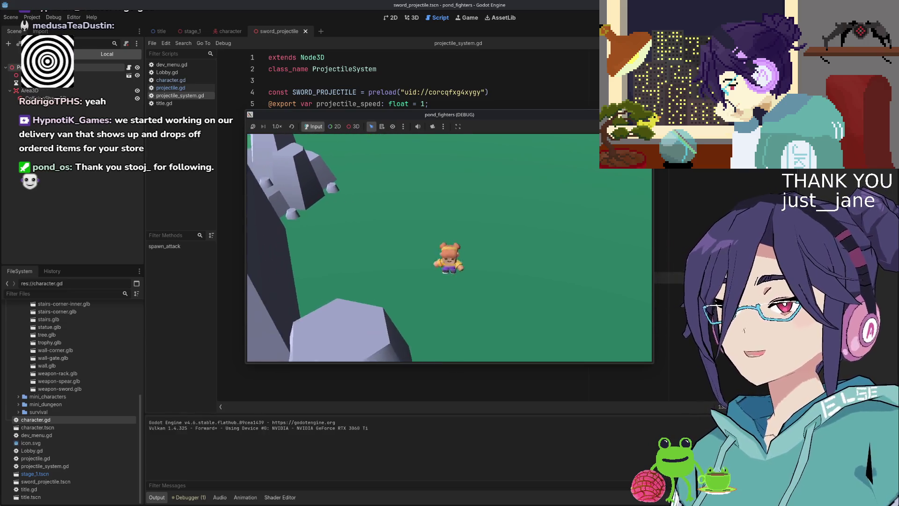
pyautogui.press('d')
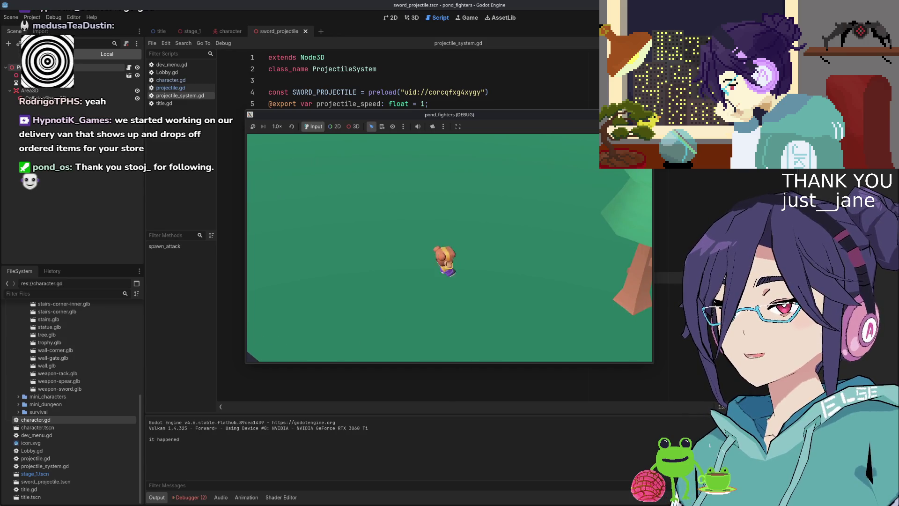
pyautogui.press('w')
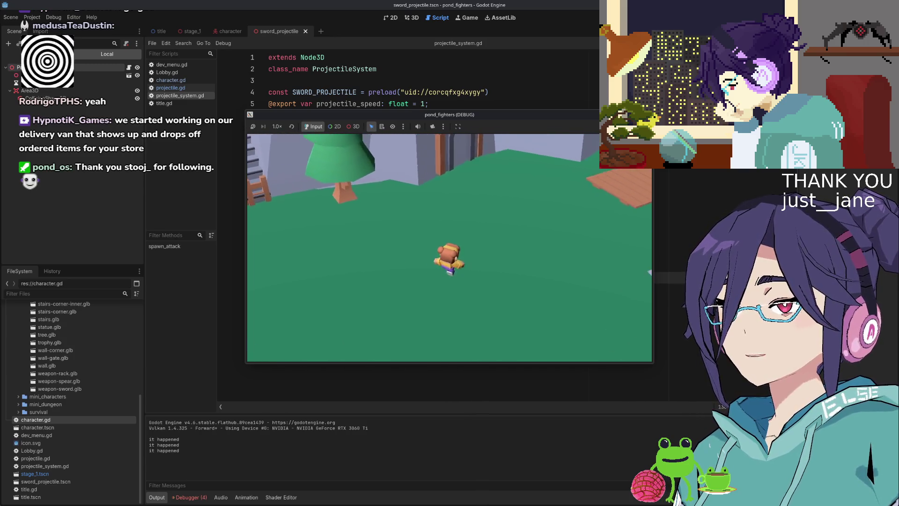
pyautogui.press('w')
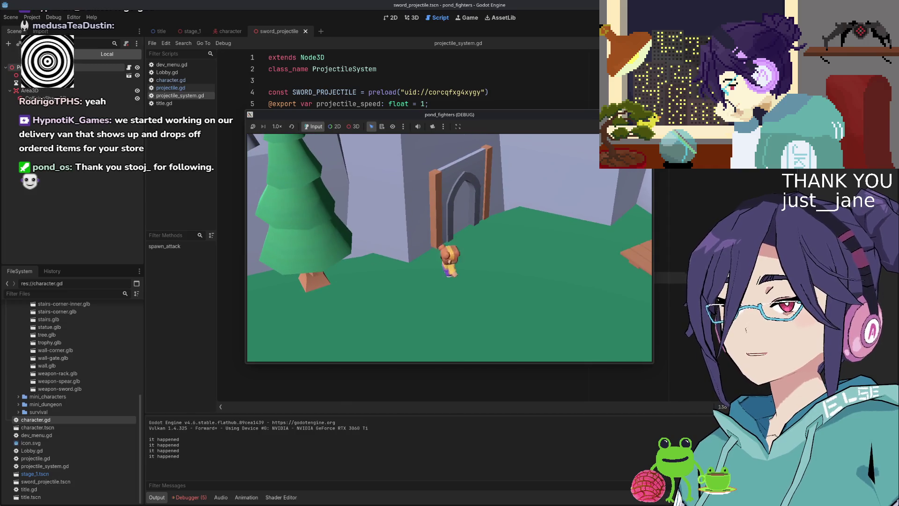
pyautogui.press('d')
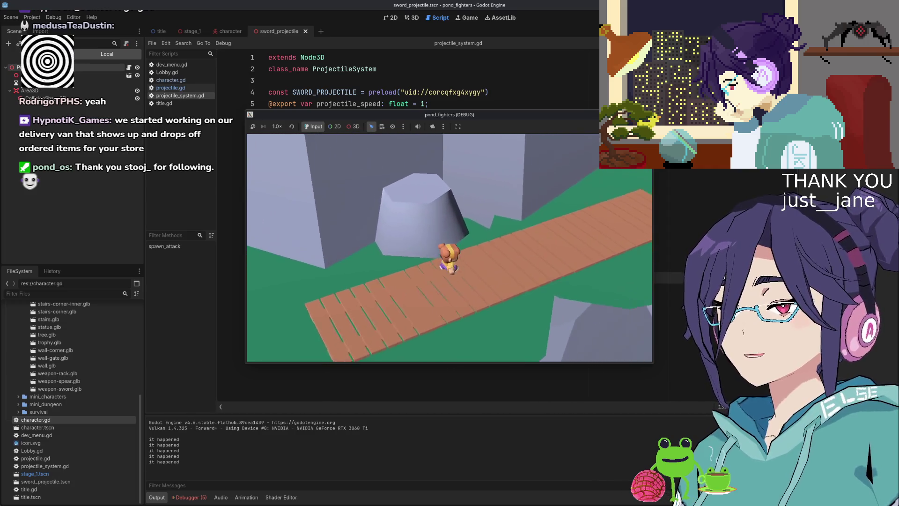
pyautogui.press('d')
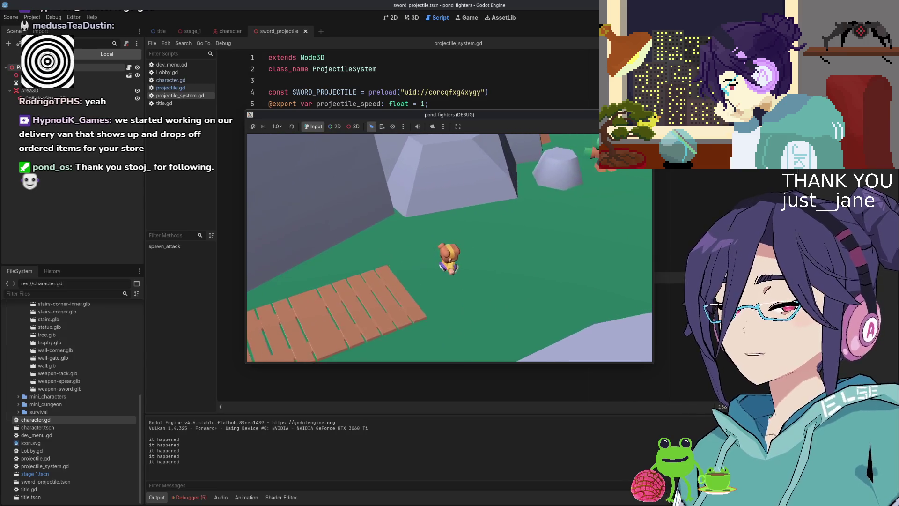
pyautogui.press('s')
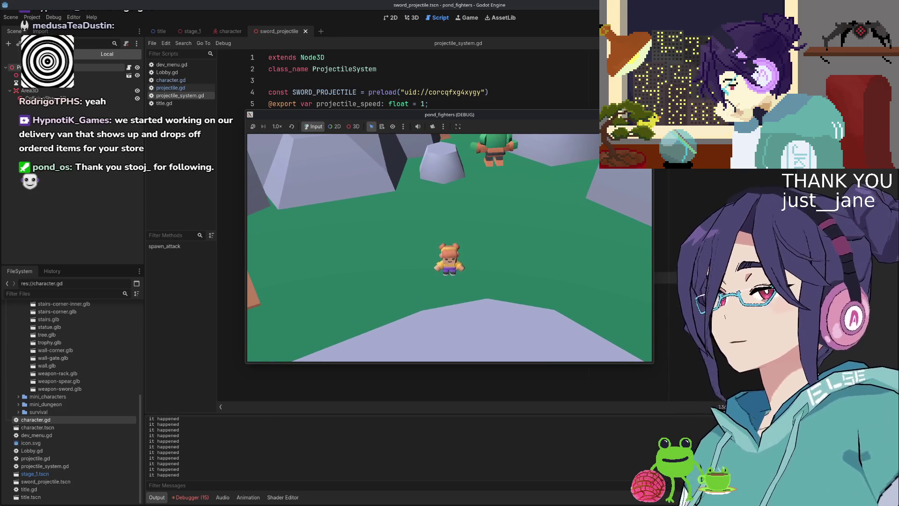
pyautogui.press('F8')
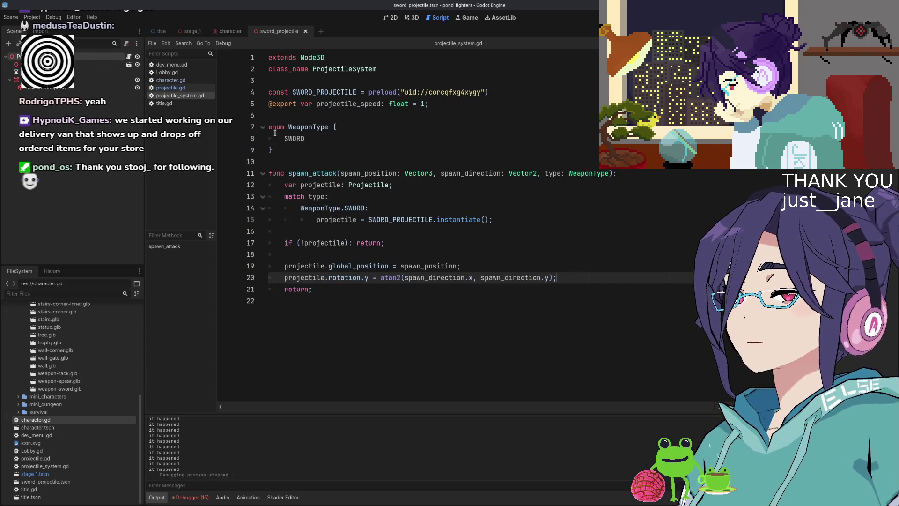
# - Return to projectile_system.gd and move to the spawn_attack function signature
pyautogui.click(413, 150)
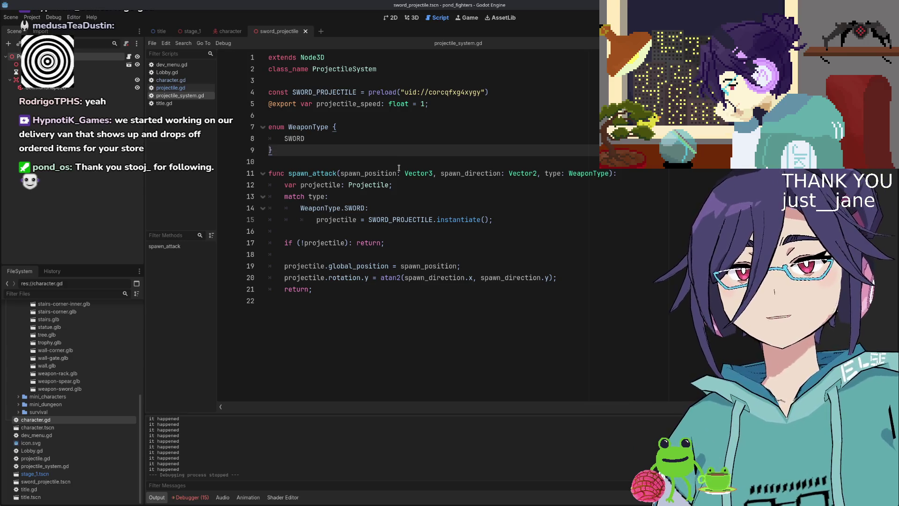
pyautogui.moveTo(418, 175)
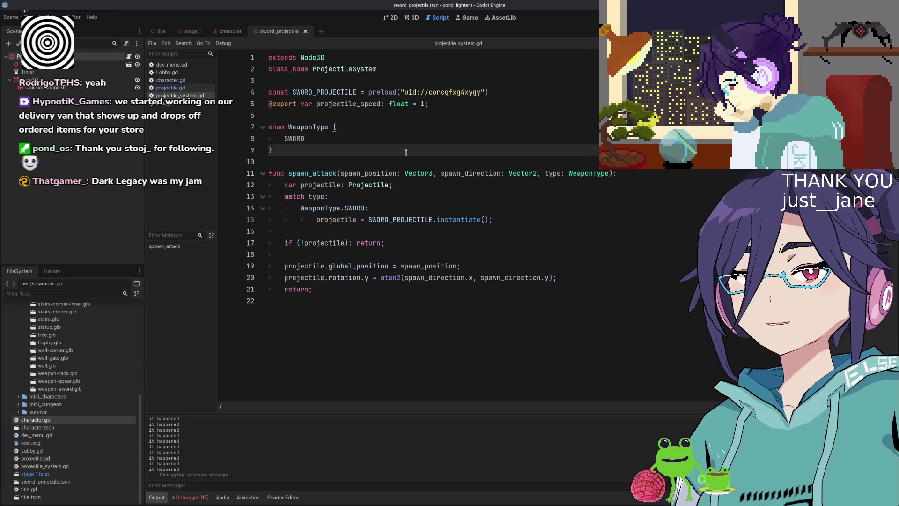
pyautogui.press('Down')
pyautogui.press('Down')
pyautogui.press('Down')
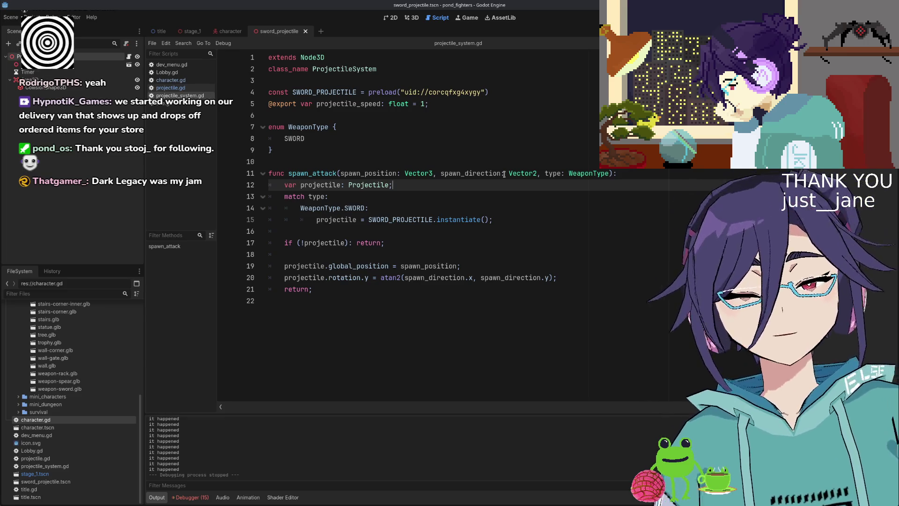
pyautogui.click(502, 176)
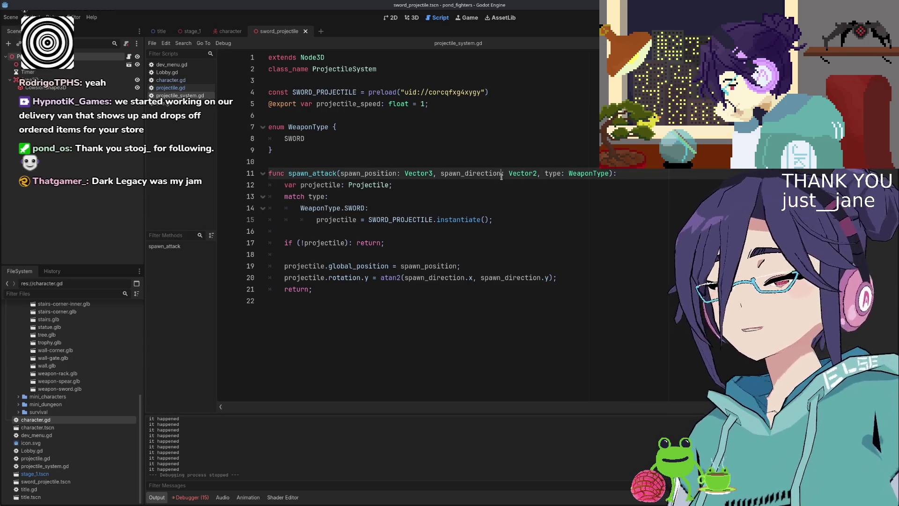
pyautogui.press('Down')
pyautogui.press('Down')
pyautogui.press('Down')
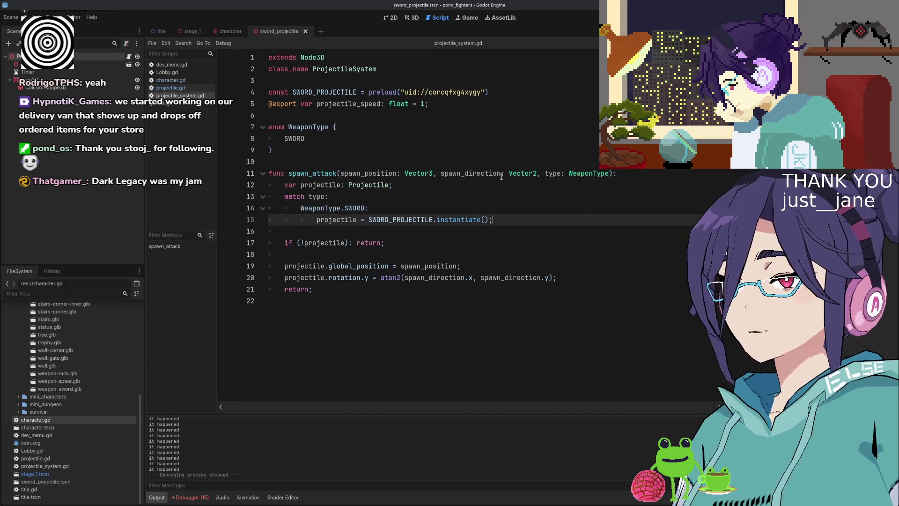
pyautogui.press('Up')
pyautogui.press('Up')
pyautogui.press('Up')
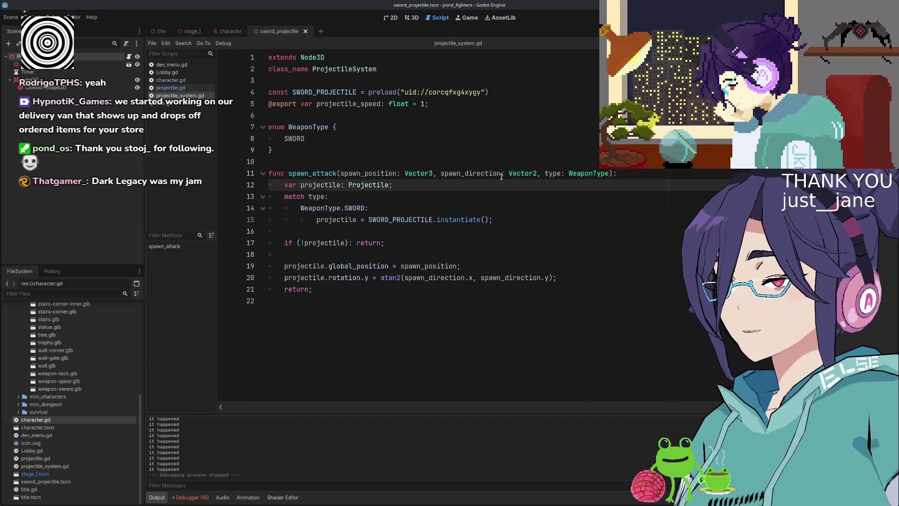
pyautogui.press('Up')
pyautogui.press('End')
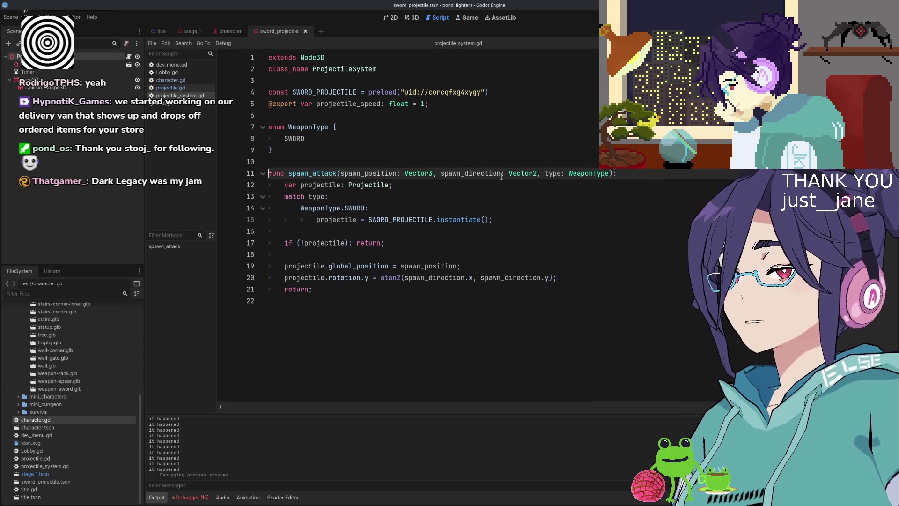
# - Step through spawn_attack's match block to the atan2 rotation line, then open projectile.gd
pyautogui.press('Down')
pyautogui.press('Down')
pyautogui.press('Down')
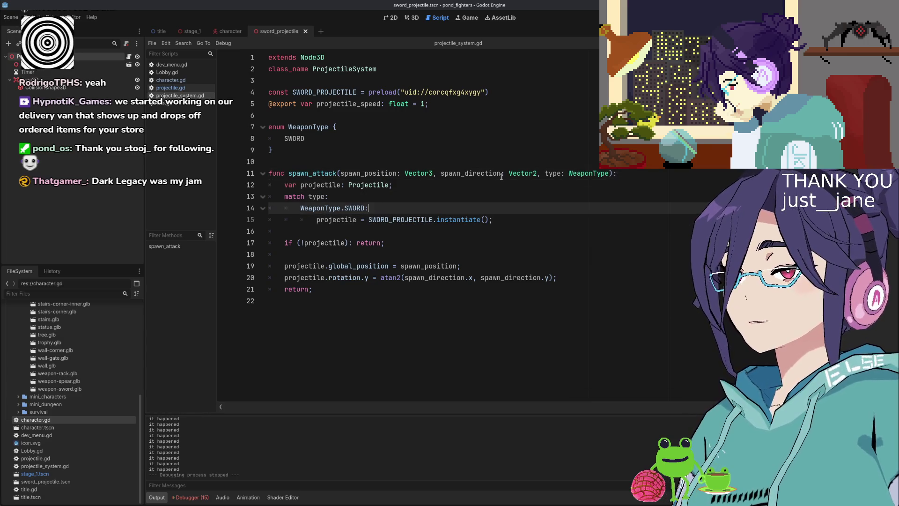
pyautogui.press('Up')
pyautogui.press('Up')
pyautogui.press('Up')
pyautogui.press('Down')
pyautogui.press('Down')
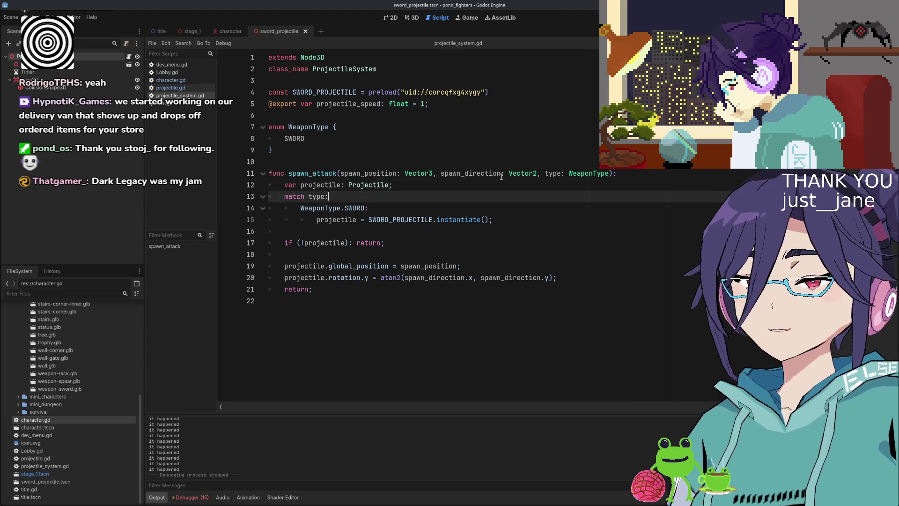
pyautogui.press('Down')
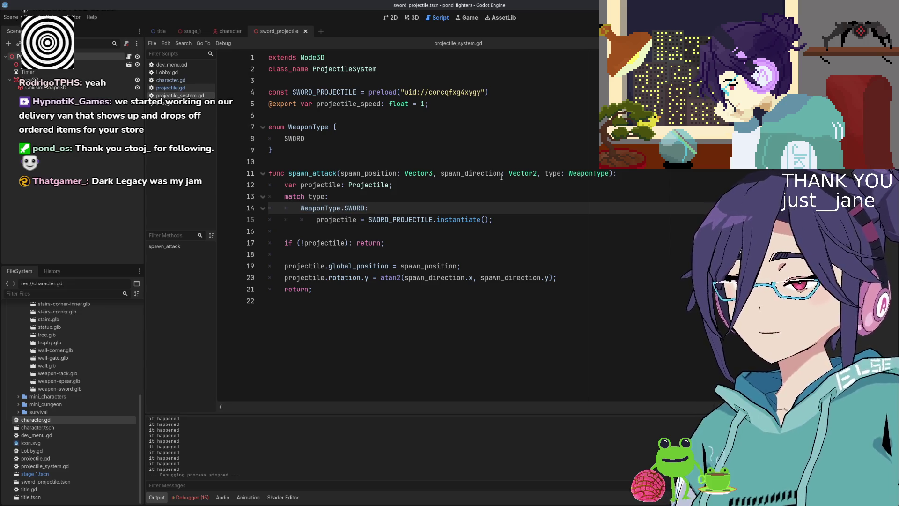
pyautogui.press('Down')
pyautogui.press('Down')
pyautogui.press('Down')
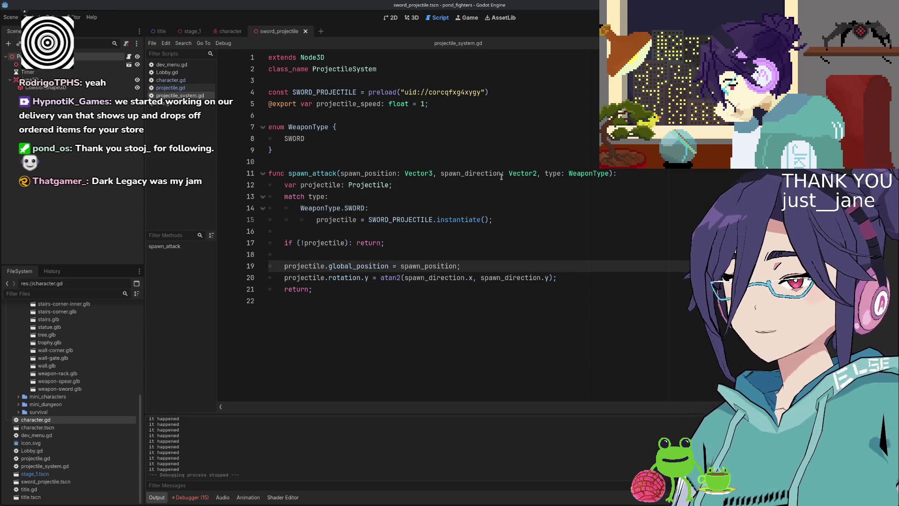
pyautogui.press('Down')
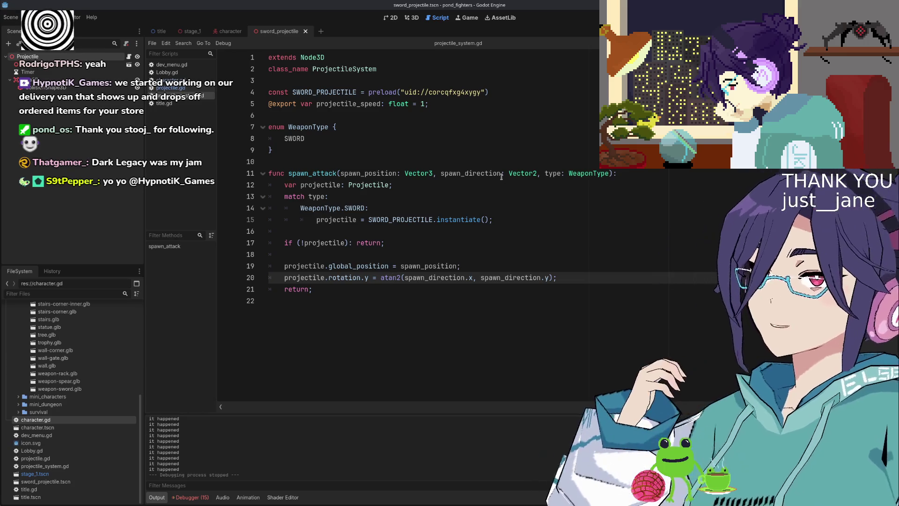
pyautogui.click(185, 89)
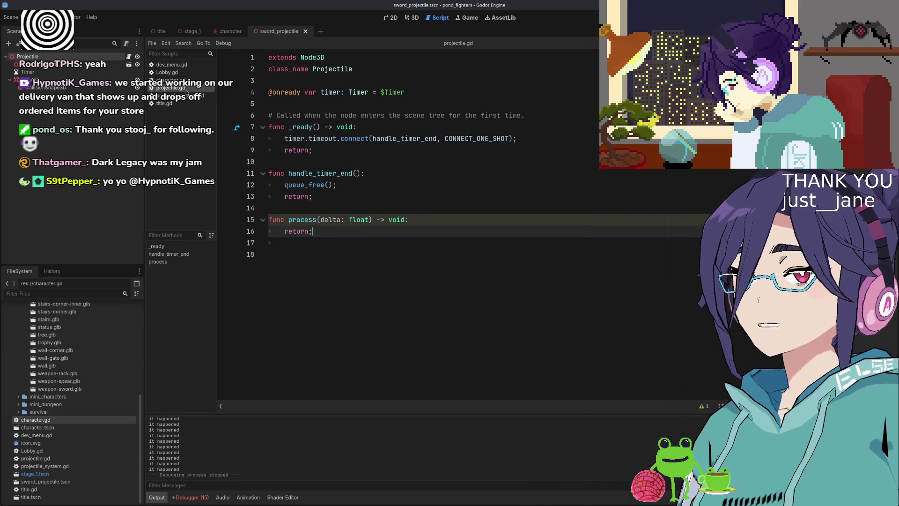
# - Add a blank line in process and declare 'var direction: Vector2;' below the timer variable
pyautogui.click(428, 219)
pyautogui.press('Return')
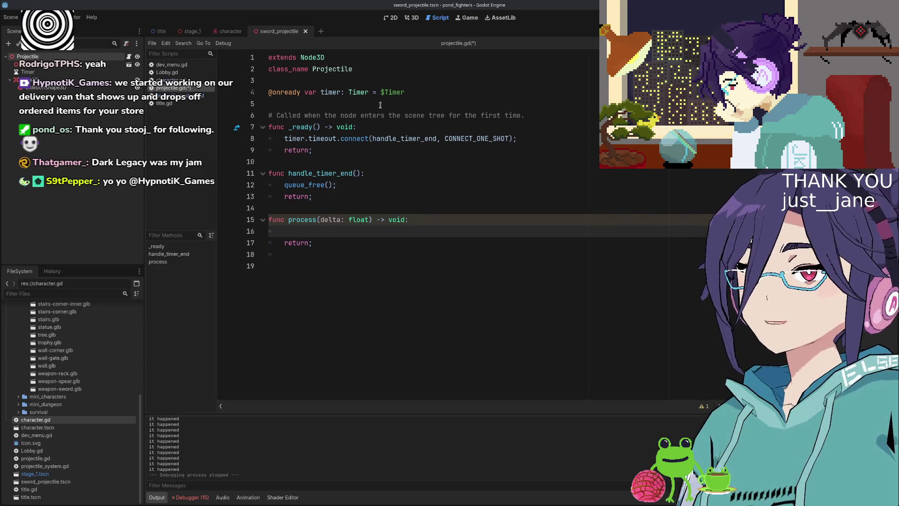
pyautogui.click(411, 92)
pyautogui.press('Return')
pyautogui.write('var direction')
pyautogui.press('BackSpace')
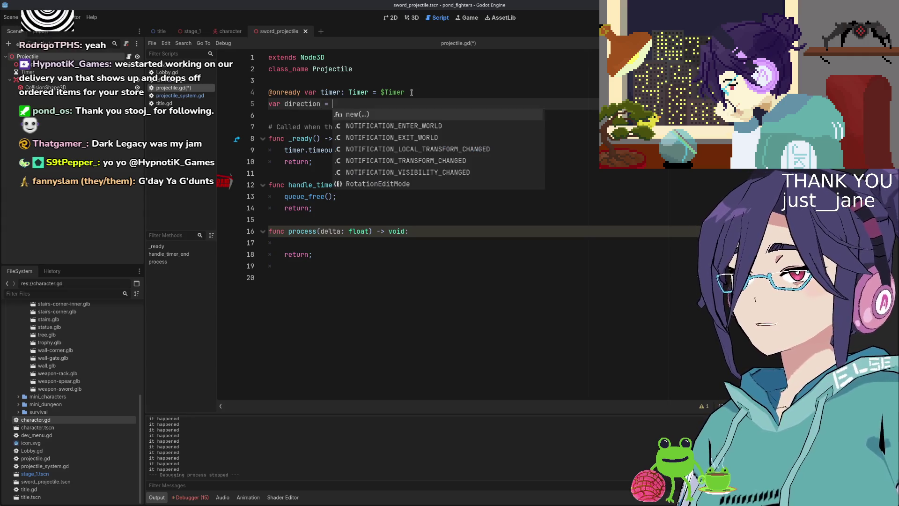
pyautogui.write(': Vec')
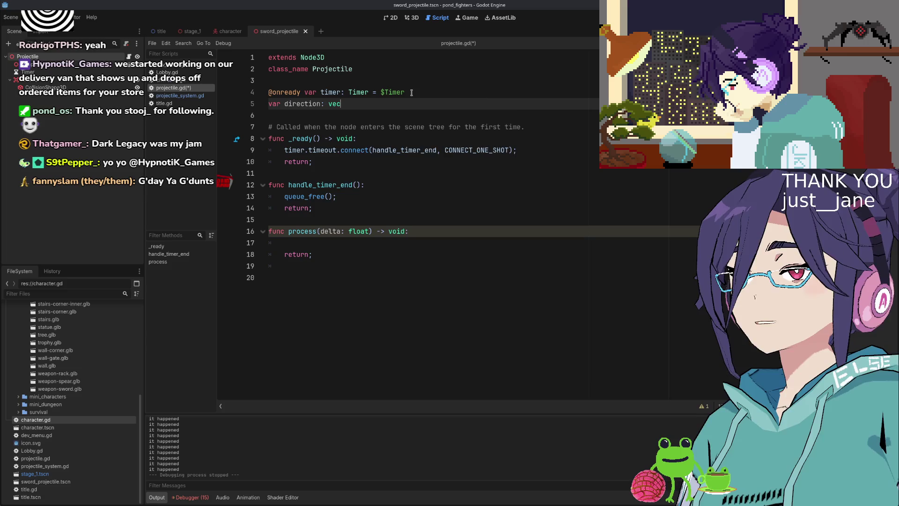
pyautogui.press('Return')
pyautogui.write(';')
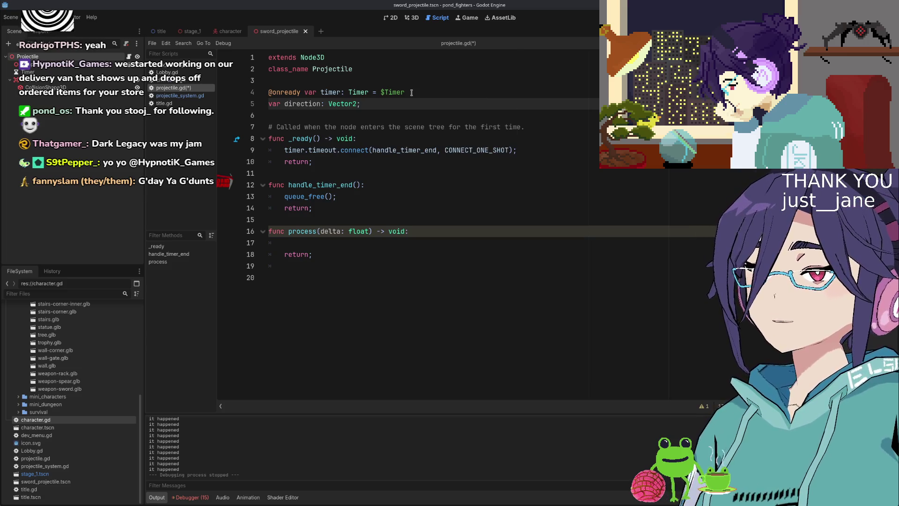
pyautogui.press('Down')
pyautogui.press('Down')
pyautogui.press('Down')
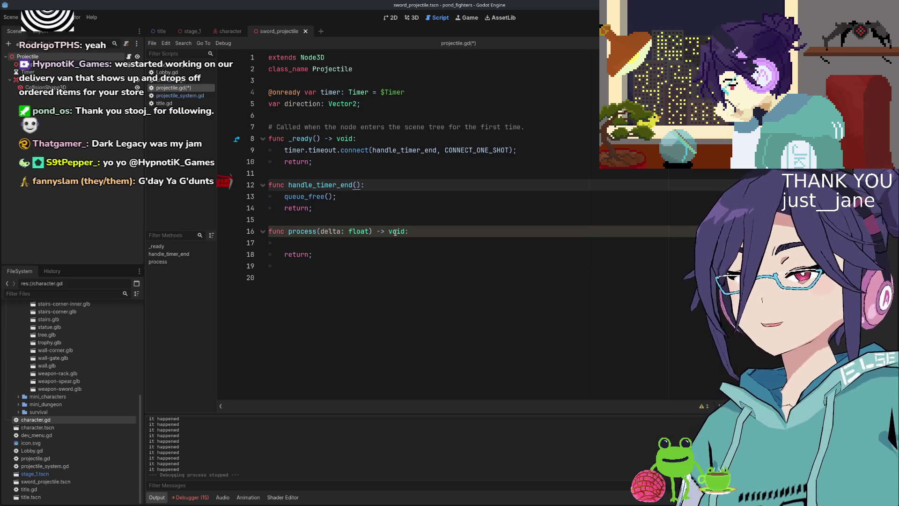
# - Place the cursor on the blank line inside the process body
pyautogui.click(392, 193)
pyautogui.click(428, 241)
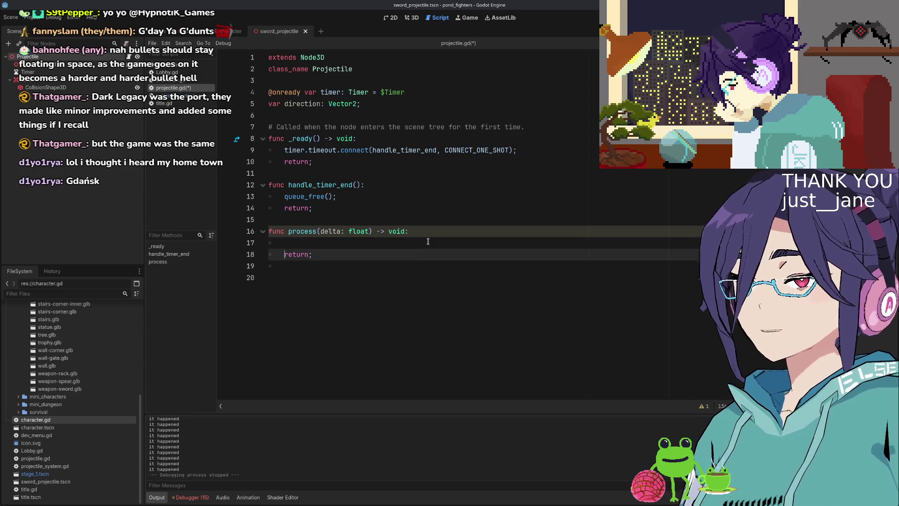
pyautogui.press('Down')
pyautogui.press('Down')
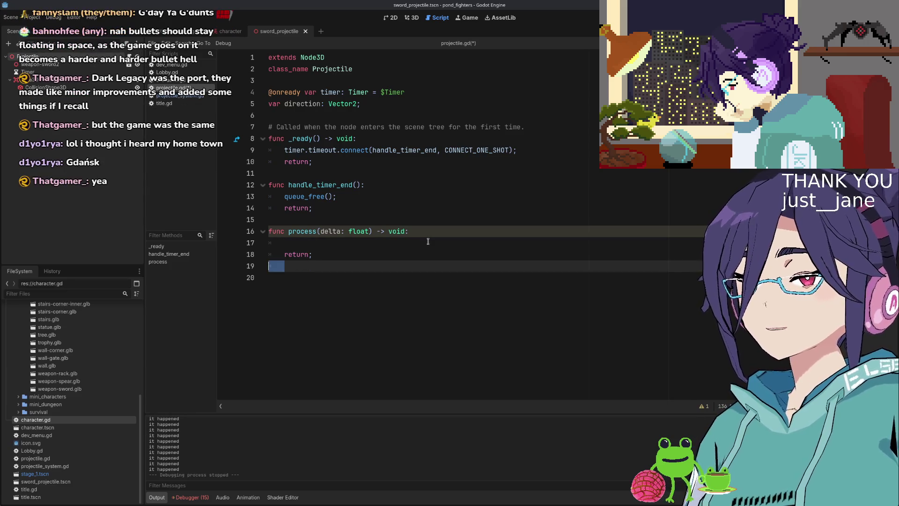
pyautogui.press('Up')
pyautogui.press('Up')
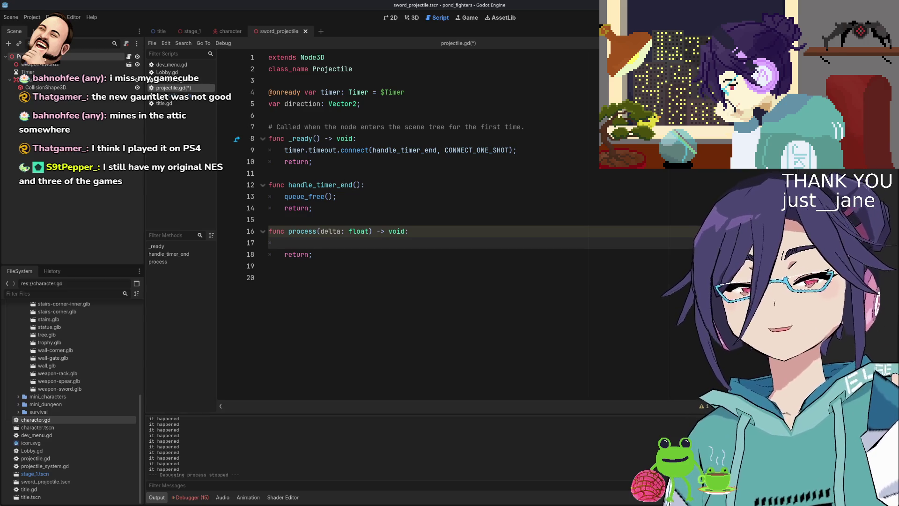
pyautogui.click(424, 244)
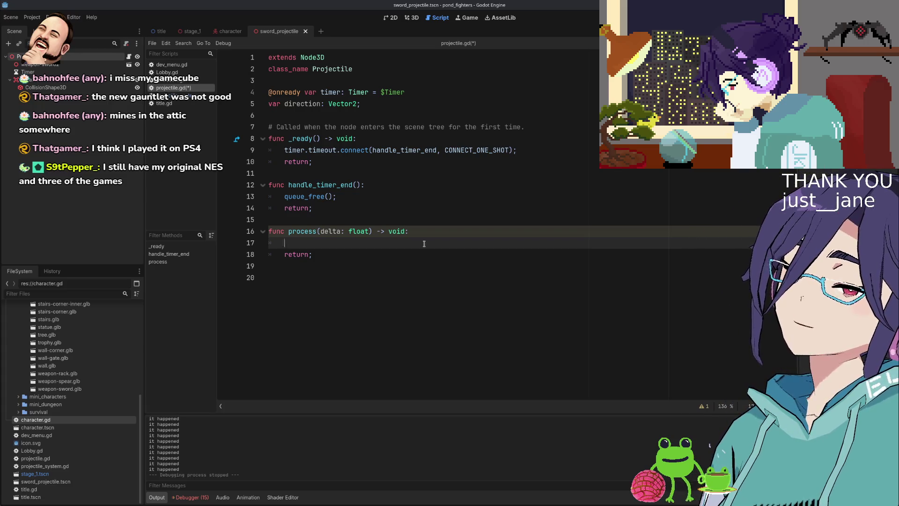
pyautogui.press('Up')
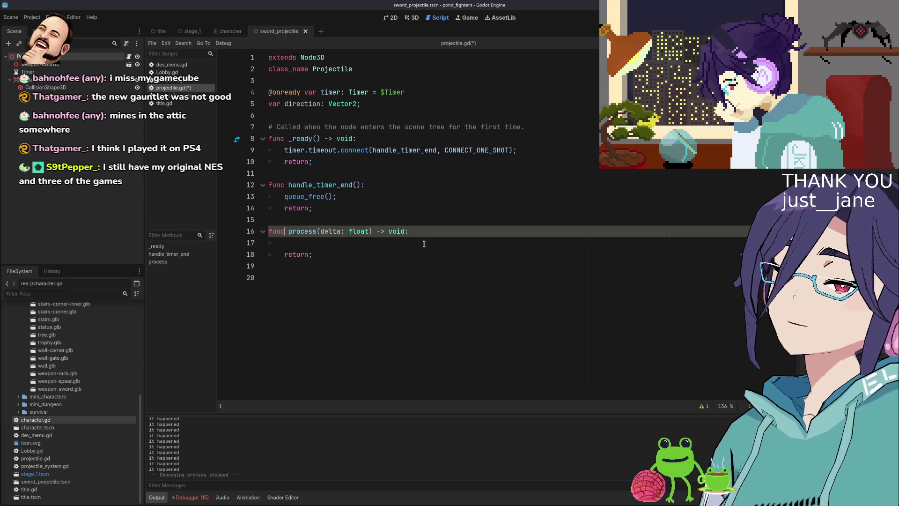
# - Declare 'var speed: float;' on the line below direction
pyautogui.press('Up')
pyautogui.press('Up')
pyautogui.press('Up')
pyautogui.press('Down')
pyautogui.write('var ')
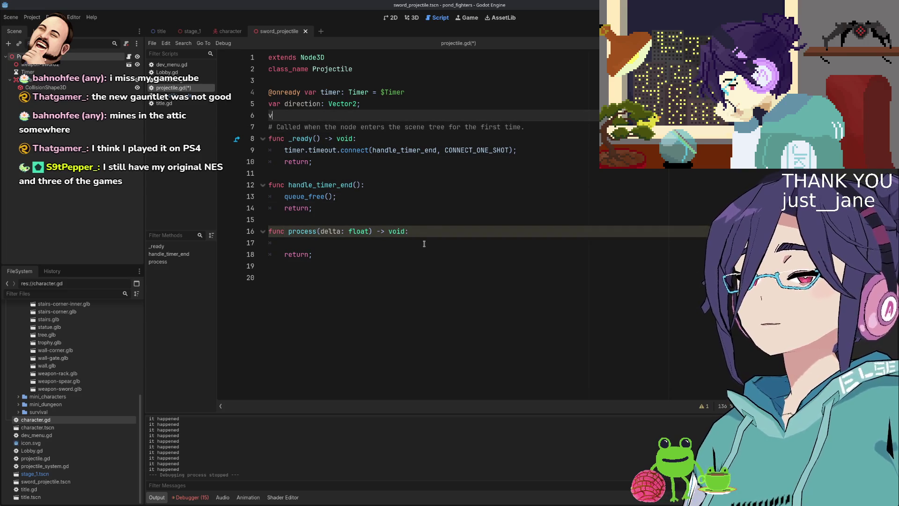
pyautogui.write('speed:')
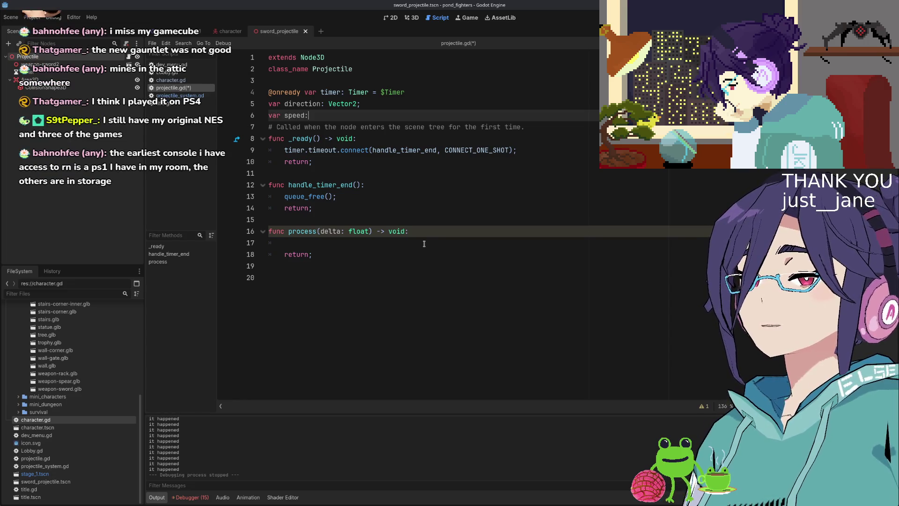
pyautogui.write(' float;')
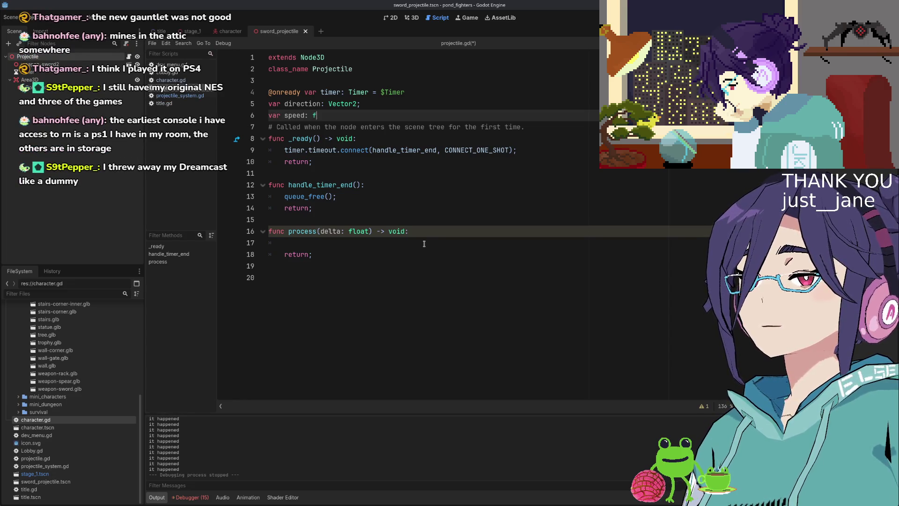
pyautogui.press('Return')
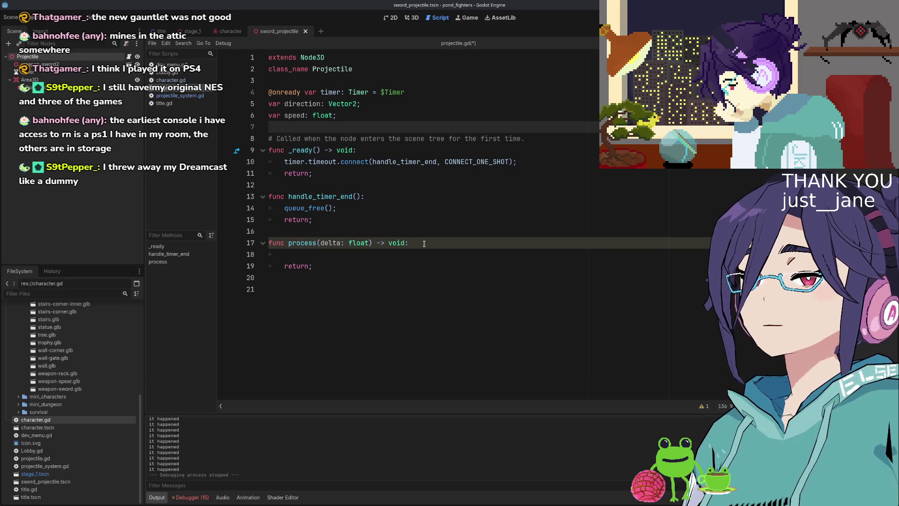
# - Try a move_toward() call in process, read its documentation, then delete it
pyautogui.press('Down')
pyautogui.press('Down')
pyautogui.press('Down')
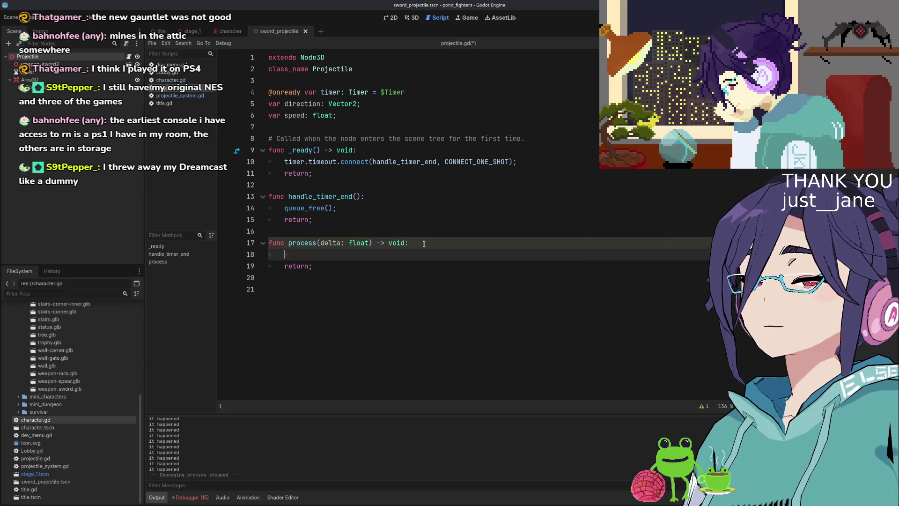
pyautogui.write('mo')
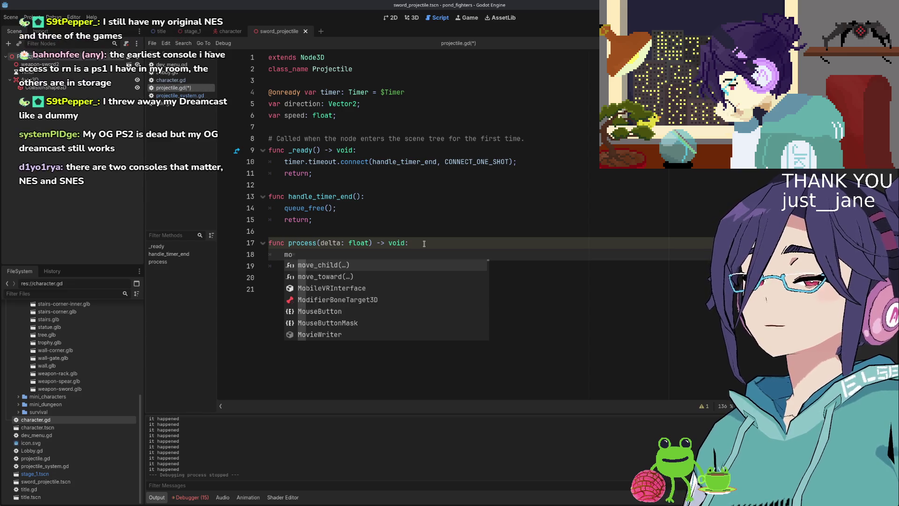
pyautogui.press('Down')
pyautogui.press('Return')
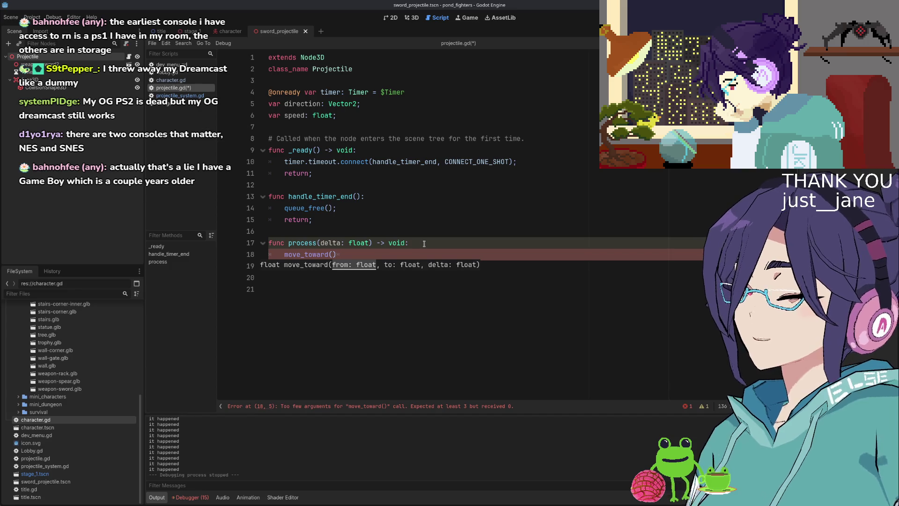
pyautogui.click(368, 239)
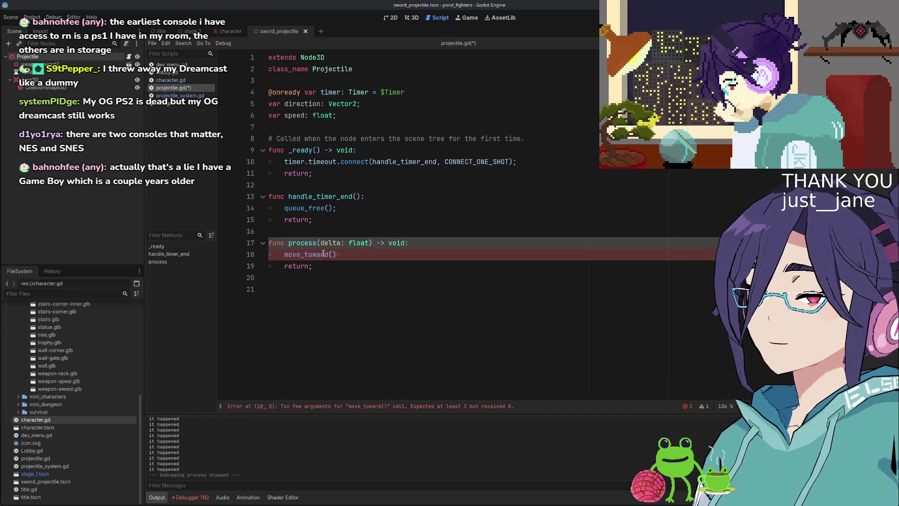
pyautogui.moveTo(323, 254)
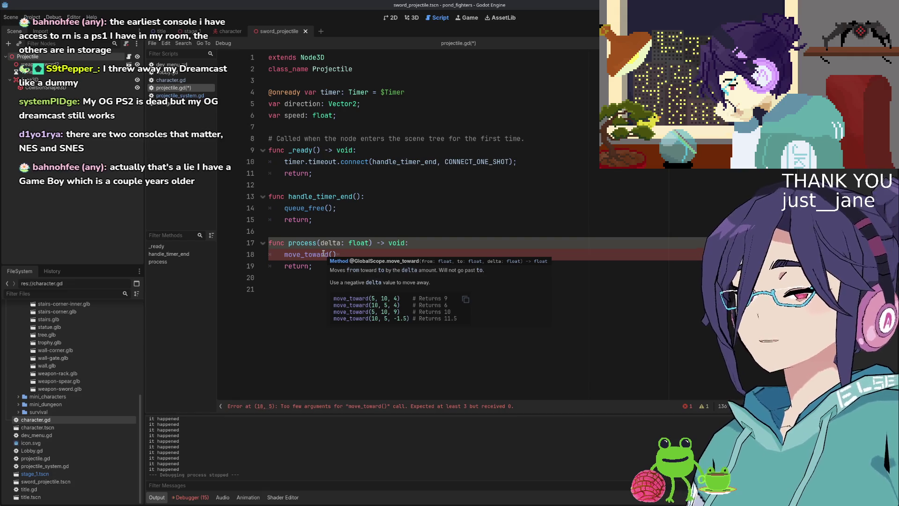
pyautogui.click(323, 253)
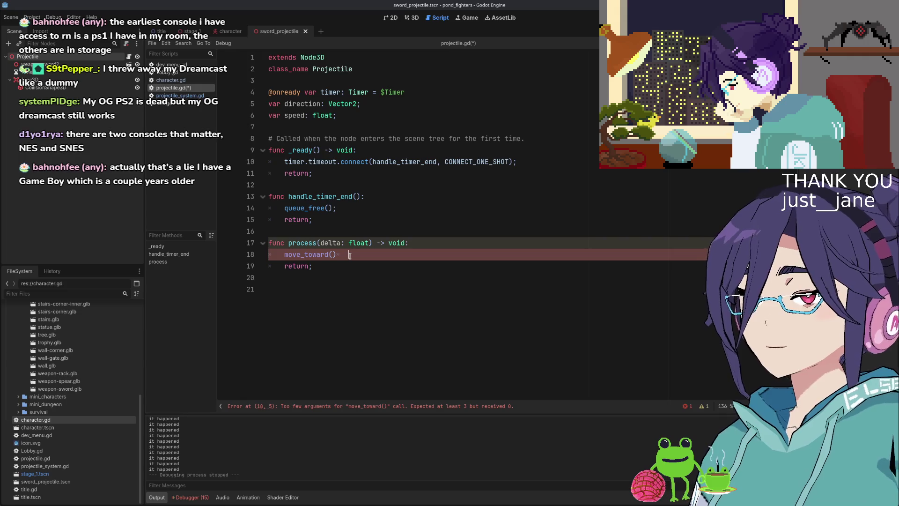
pyautogui.hotkey('shift', 'Home')
pyautogui.press('BackSpace')
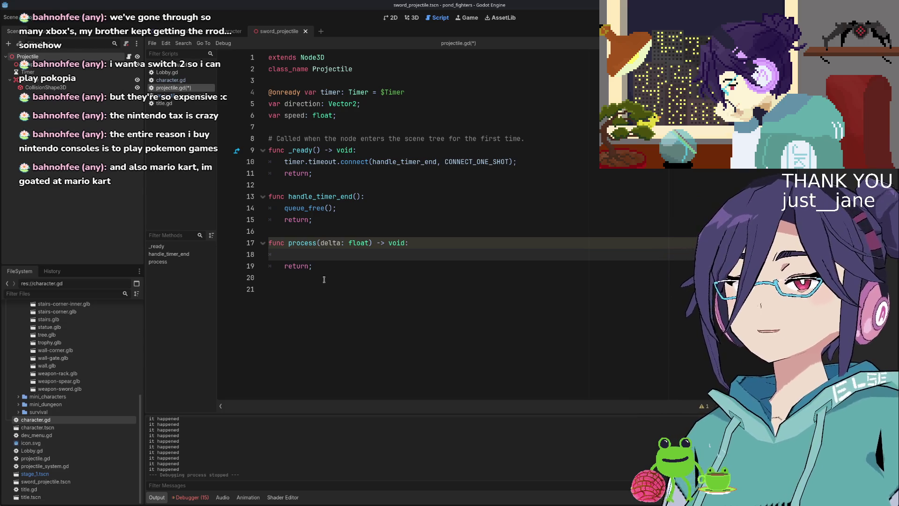
# - Place the cursor on the empty line inside the process function
pyautogui.click(375, 257)
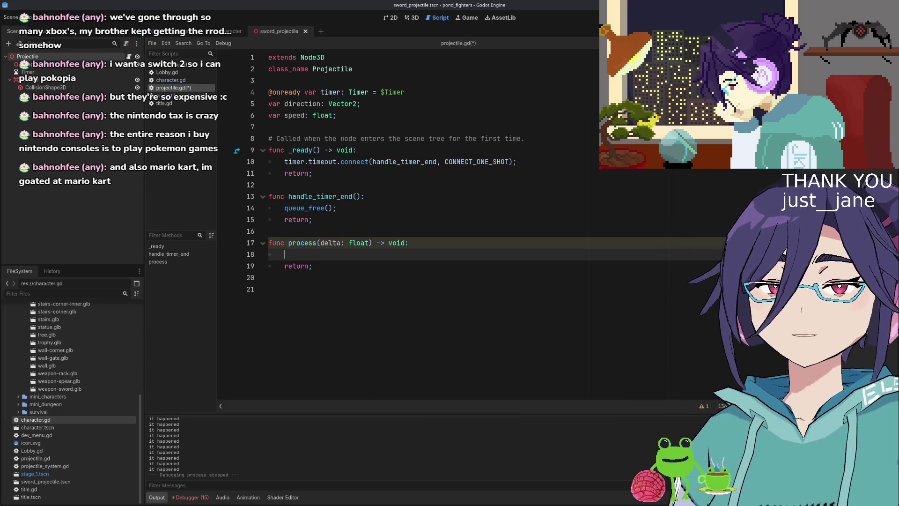
# - Begin line 18 of process with 'global_position.x =' using autocomplete
pyautogui.click(400, 251)
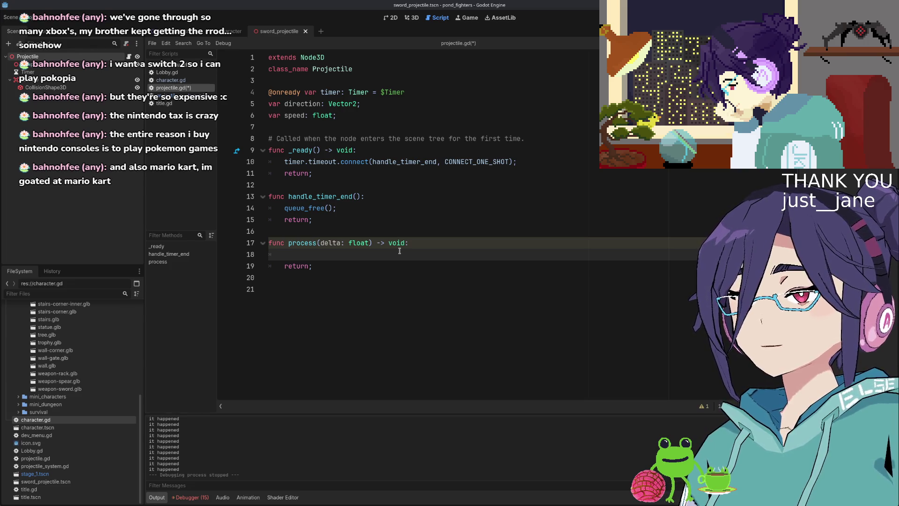
pyautogui.write('position')
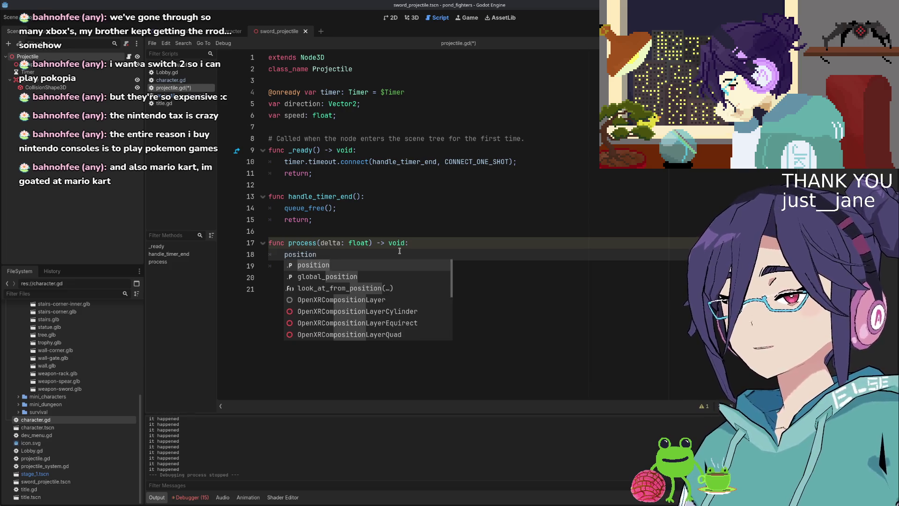
pyautogui.press('Down')
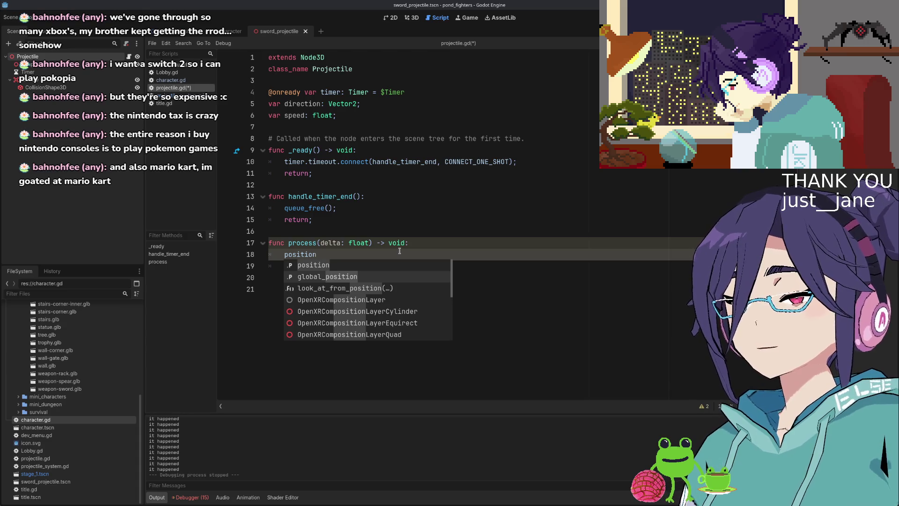
pyautogui.press('Return')
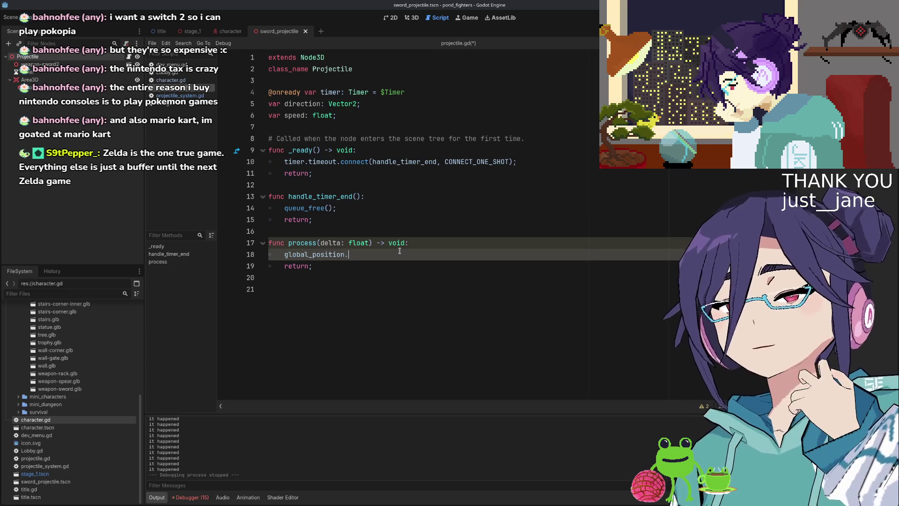
pyautogui.write('x')
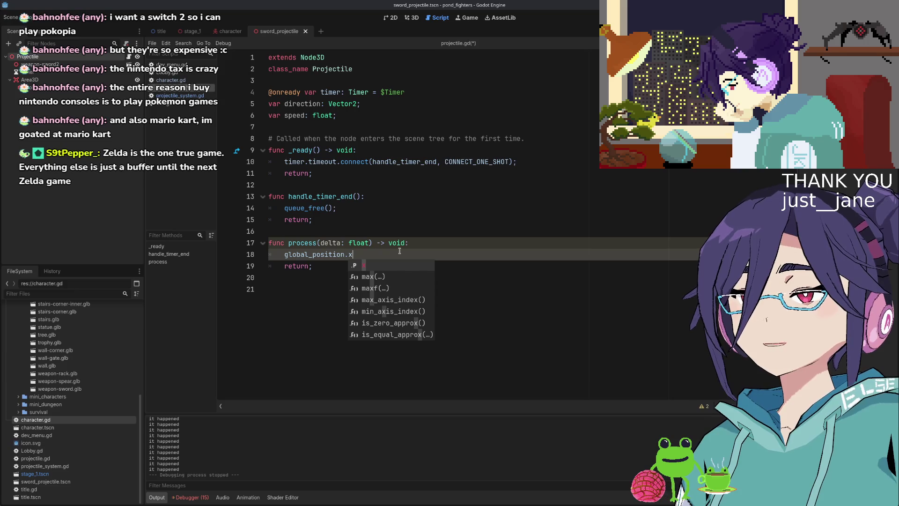
pyautogui.write(' =')
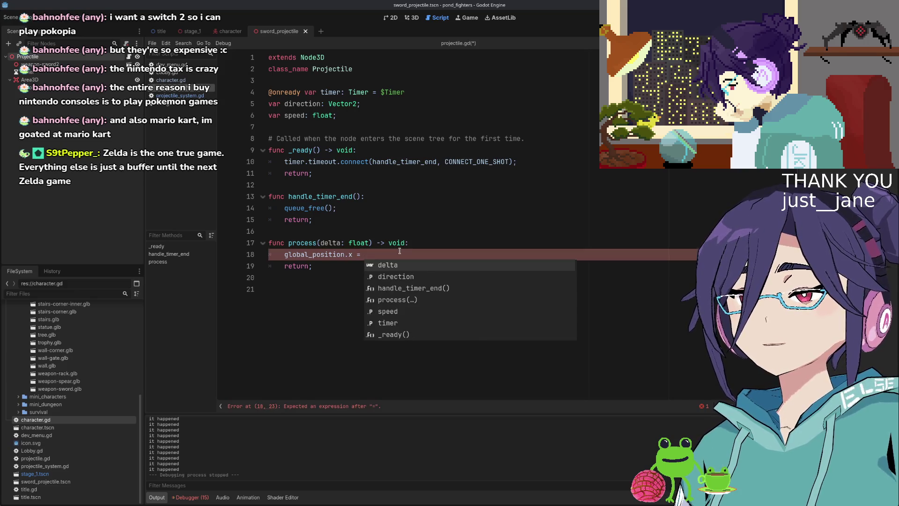
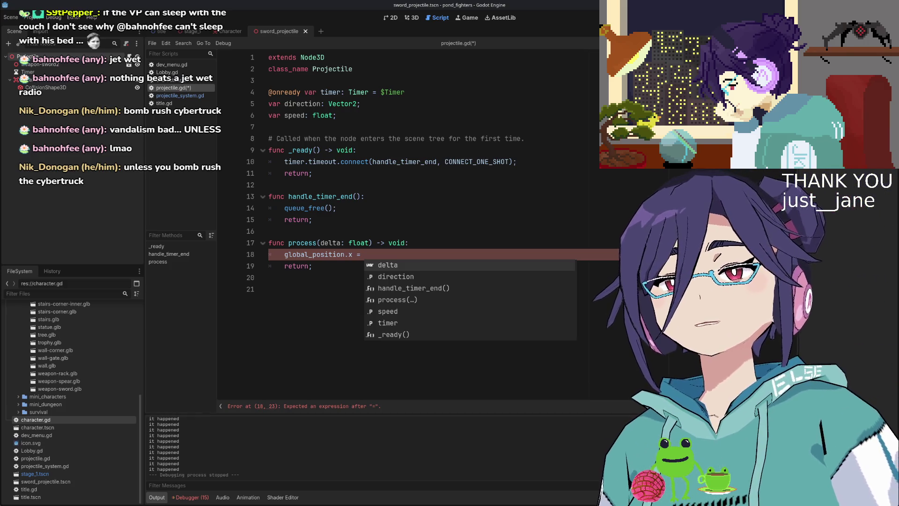
# - Delete the dangling '= ' after global_position.x on line 18 and view projectile_system.gd
pyautogui.press('Escape')
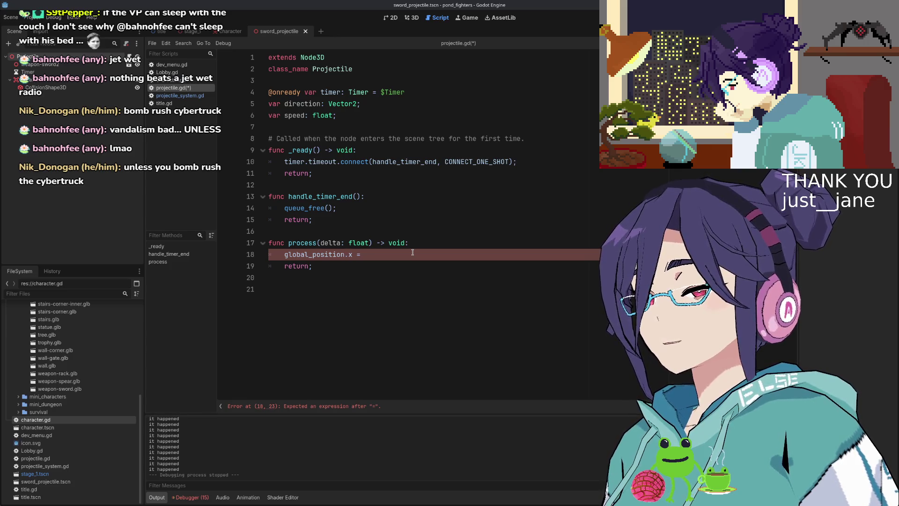
pyautogui.press('BackSpace')
pyautogui.press('BackSpace')
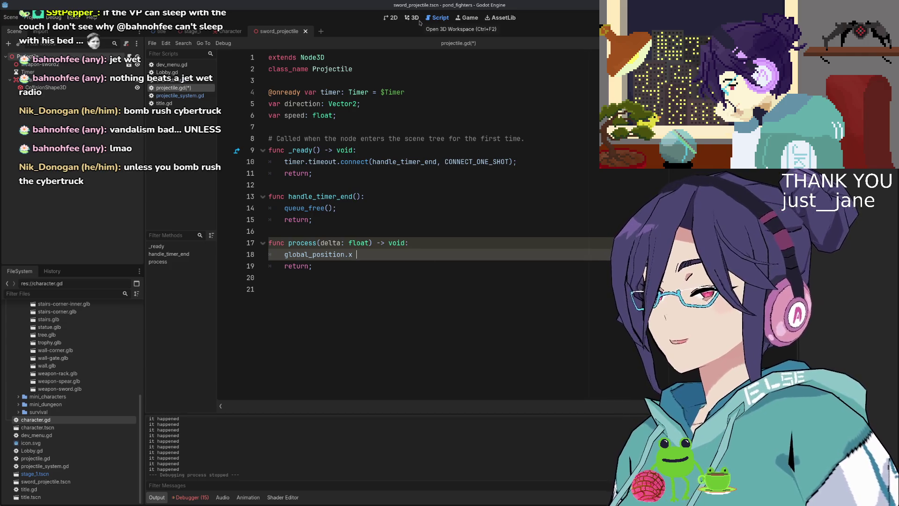
pyautogui.click(180, 96)
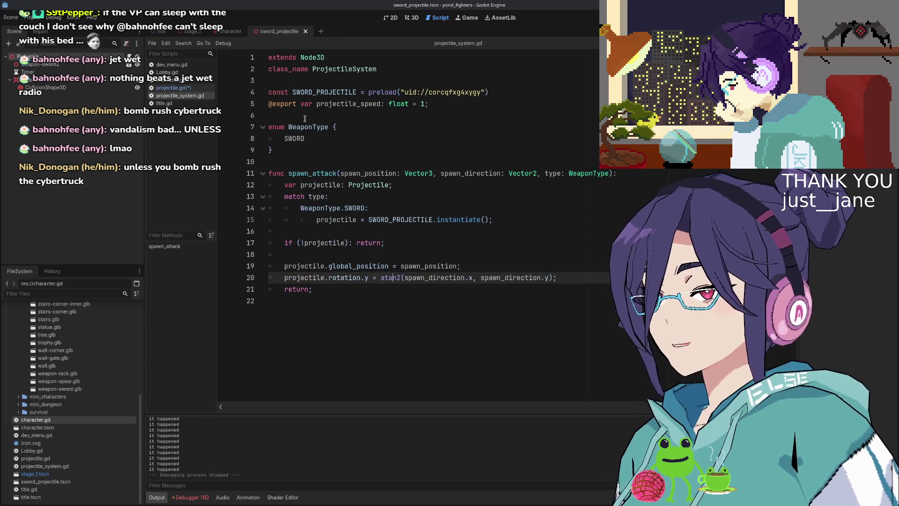
# - Open character.gd from the character scene and scroll to its _physics_process rotation code
pyautogui.click(229, 31)
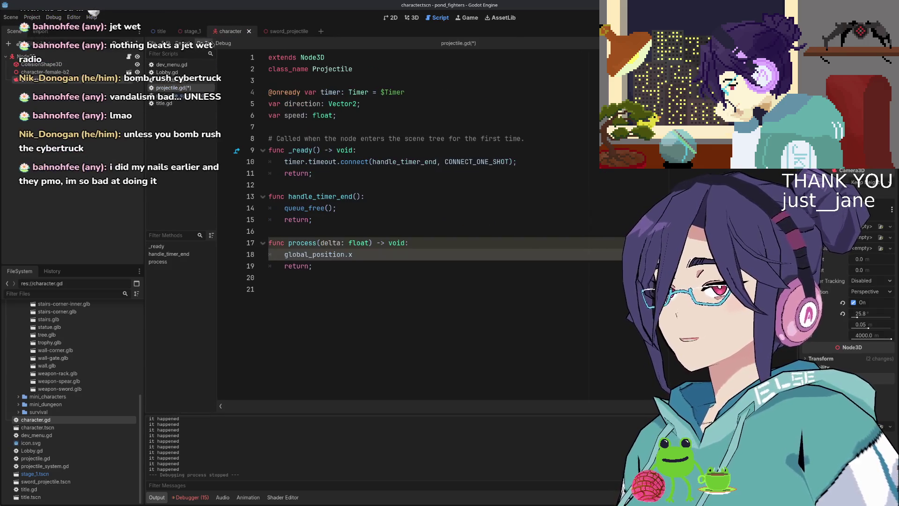
pyautogui.click(183, 96)
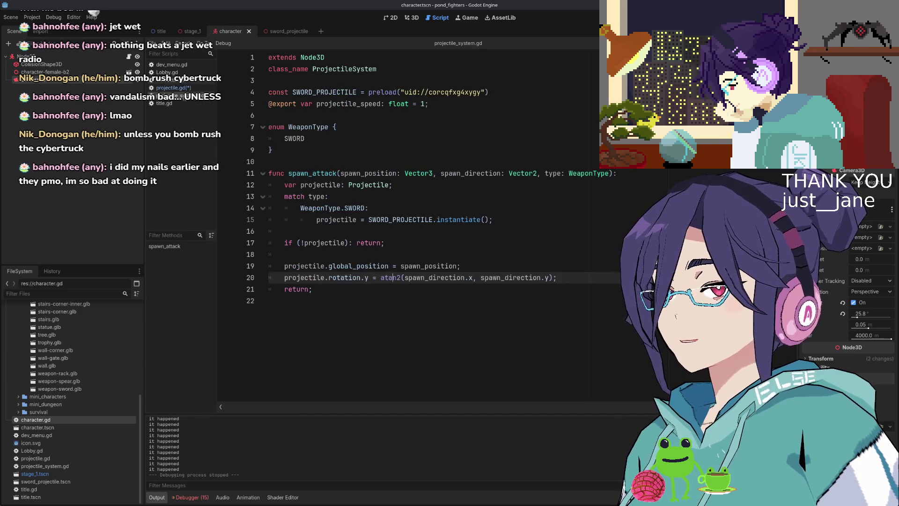
pyautogui.click(178, 79)
pyautogui.scroll(-1, 321, 272)
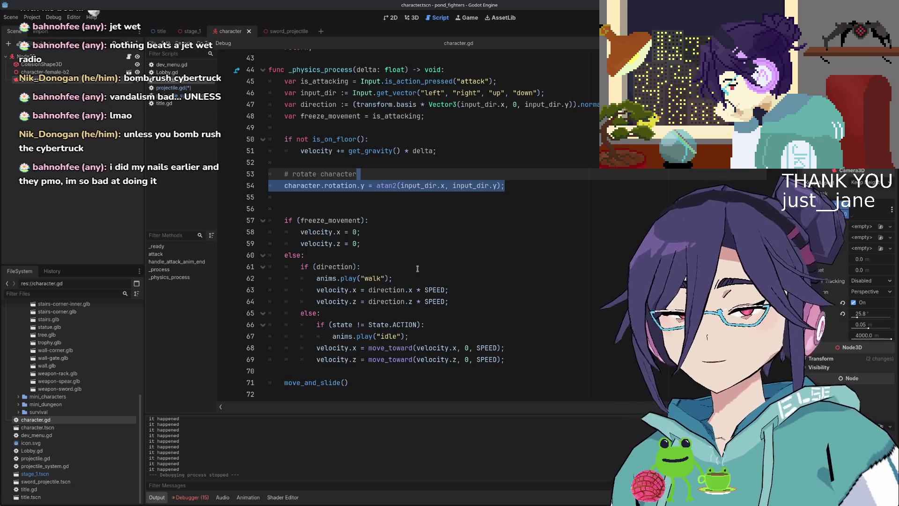
# - Delete the extra blank line 55 after the character rotation code
pyautogui.click(524, 195)
pyautogui.click(487, 193)
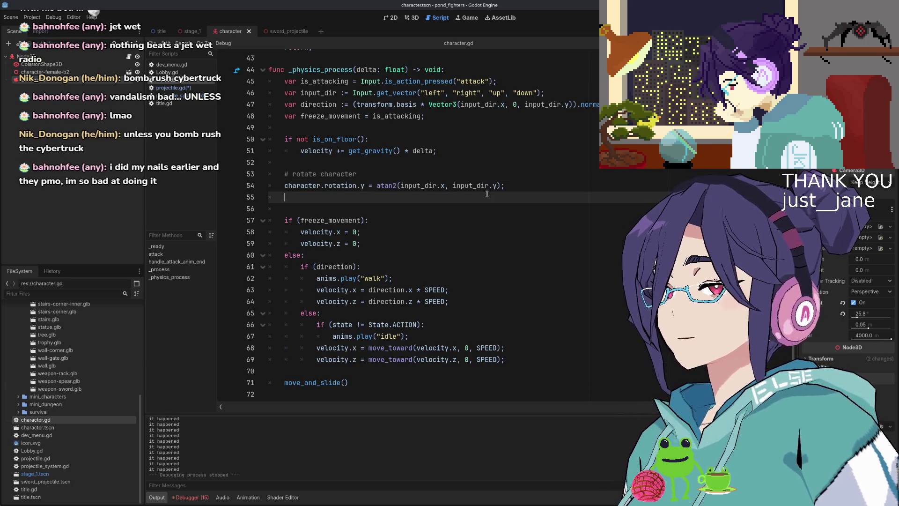
pyautogui.press('BackSpace')
pyautogui.press('BackSpace')
pyautogui.press('Up')
pyautogui.press('Up')
pyautogui.press('Up')
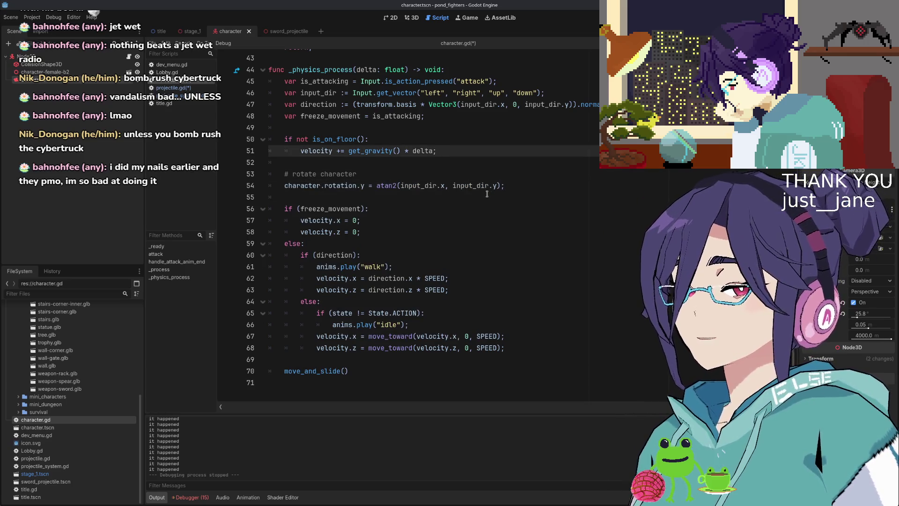
pyautogui.press('Down')
pyautogui.press('Down')
pyautogui.press('Down')
pyautogui.press('Up')
pyautogui.press('Up')
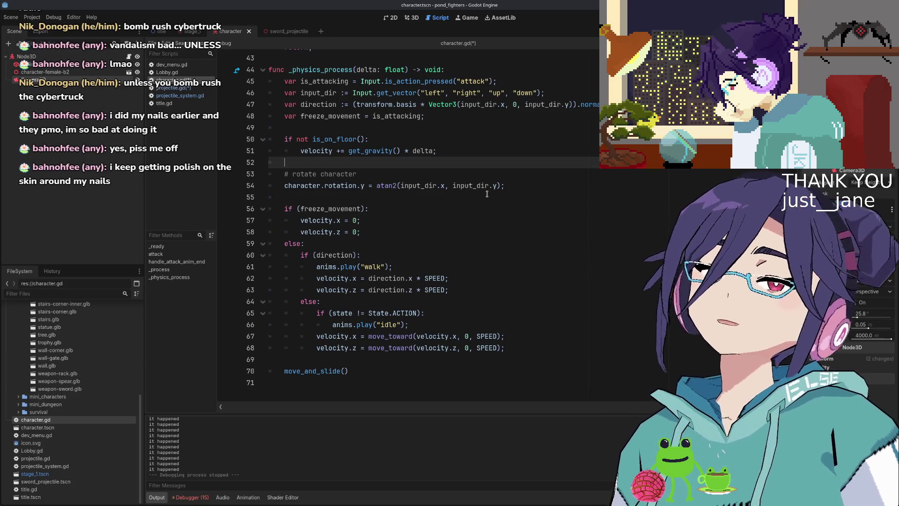
# - Step through the floor check and movement else branch, returning to the blank line after rotation
pyautogui.press('Down')
pyautogui.press('Down')
pyautogui.press('Up')
pyautogui.press('Up')
pyautogui.press('Up')
pyautogui.press('Up')
pyautogui.press('Up')
pyautogui.press('Down')
pyautogui.press('End')
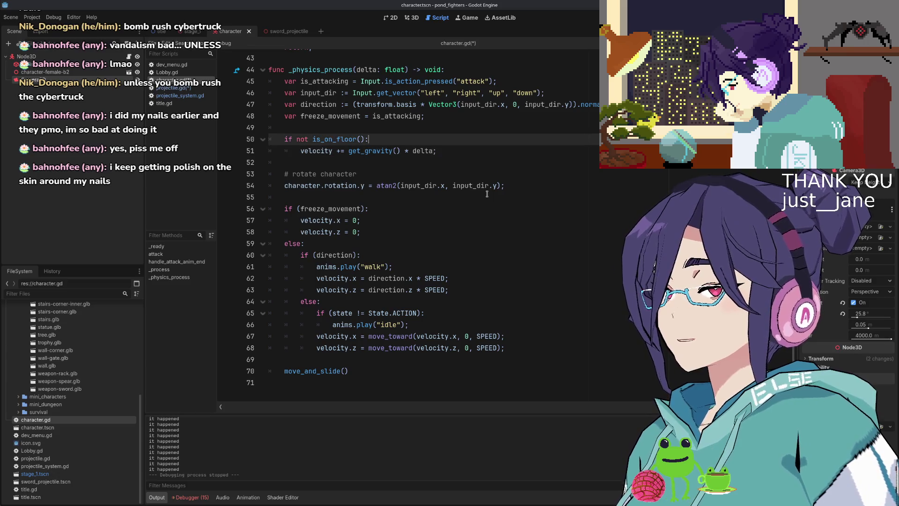
pyautogui.press('Down')
pyautogui.press('Down')
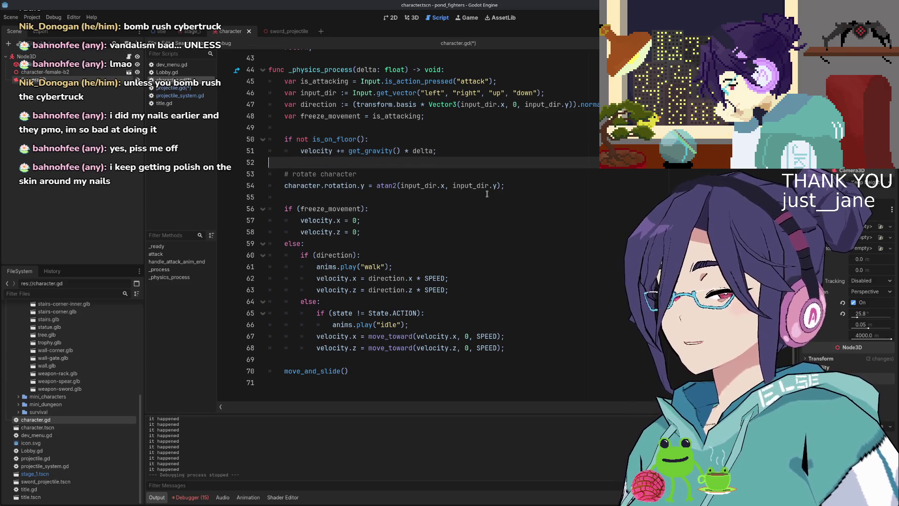
pyautogui.press('Down')
pyautogui.press('Down')
pyautogui.press('Down')
pyautogui.press('Down')
pyautogui.press('Down')
pyautogui.press('Down')
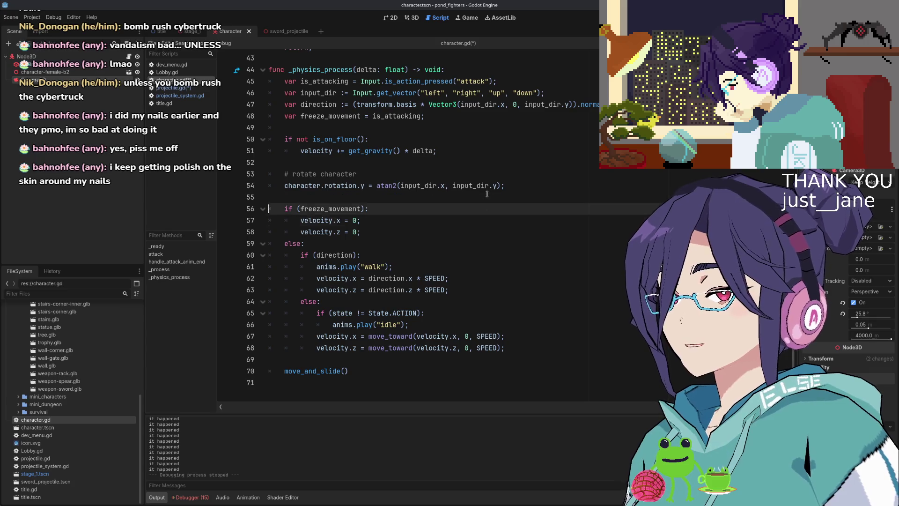
pyautogui.press('Down')
pyautogui.press('Down')
pyautogui.press('Down')
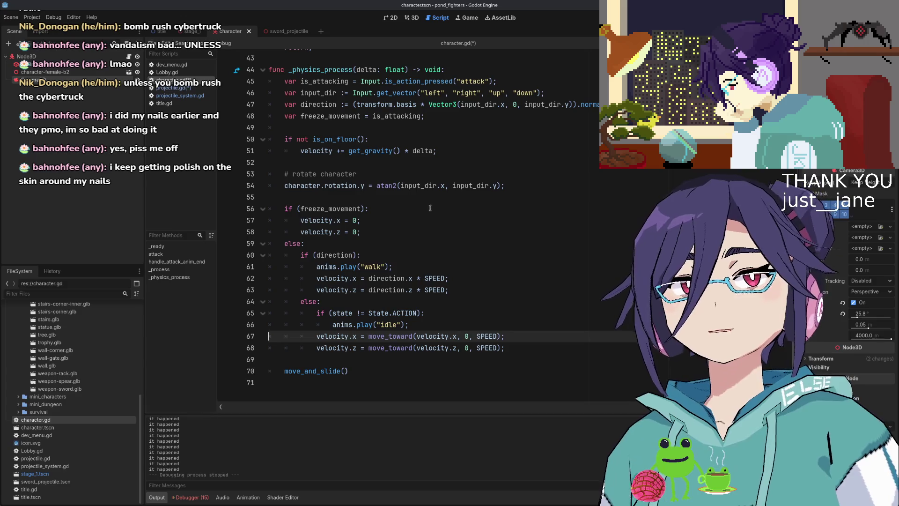
pyautogui.scroll(3, 430, 214)
pyautogui.scroll(-2, 431, 214)
pyautogui.click(398, 208)
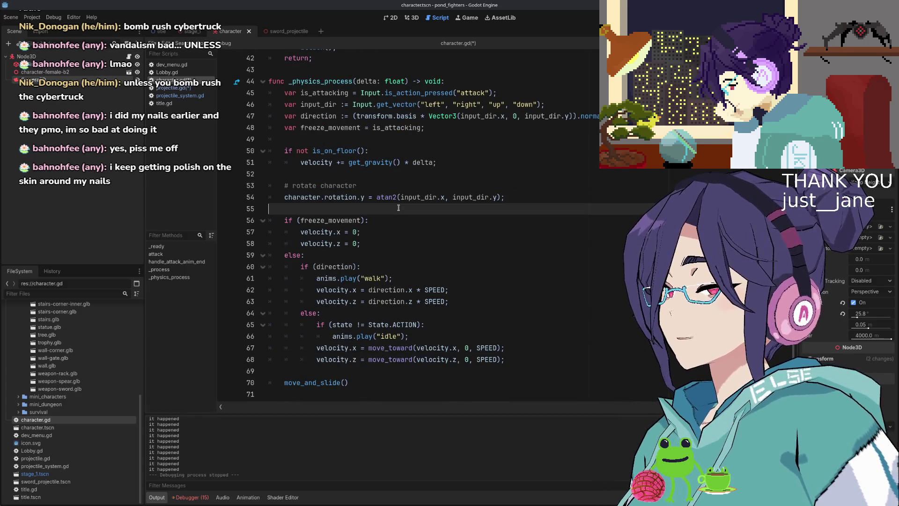
# - Highlight direction.x * SPEED on line 62 of character.gd, then return to projectile.gd
pyautogui.press('Up')
pyautogui.press('Up')
pyautogui.press('Up')
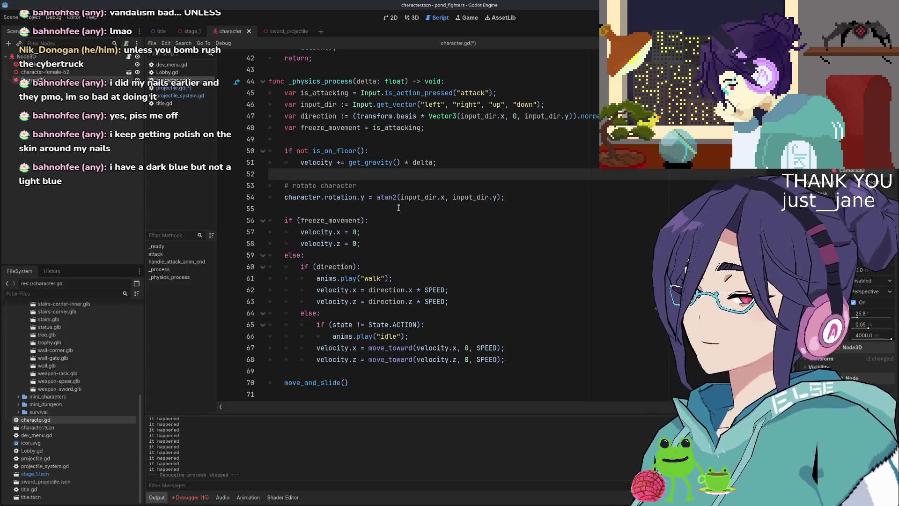
pyautogui.moveTo(369, 290); pyautogui.dragTo(447, 290)
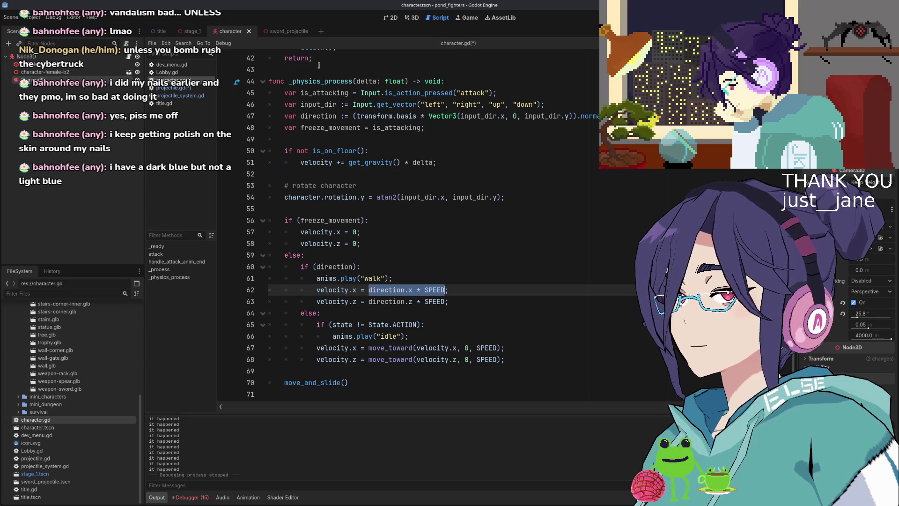
pyautogui.click(187, 88)
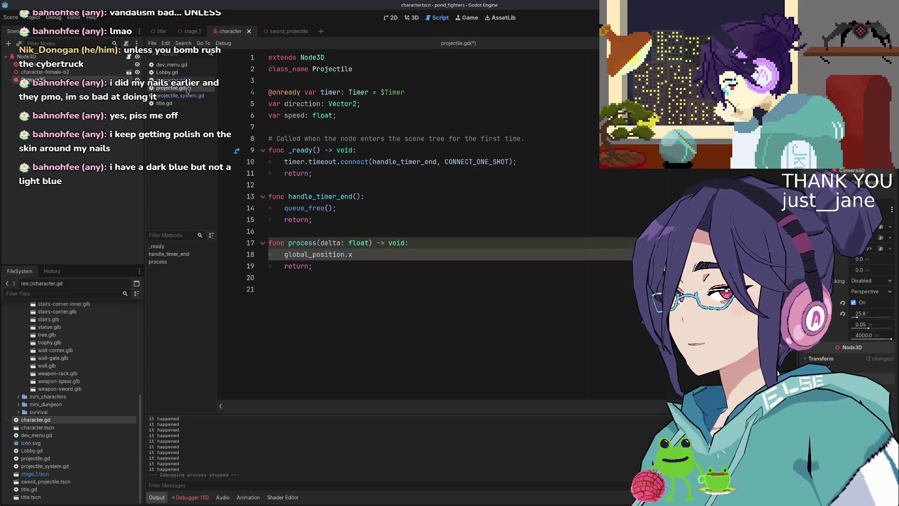
# - Rewrite line 18 as var movement = direction.normalized() * speed
pyautogui.hotkey('ctrl', 'BackSpace')
pyautogui.hotkey('ctrl', 'BackSpace')
pyautogui.hotkey('ctrl', 'BackSpace')
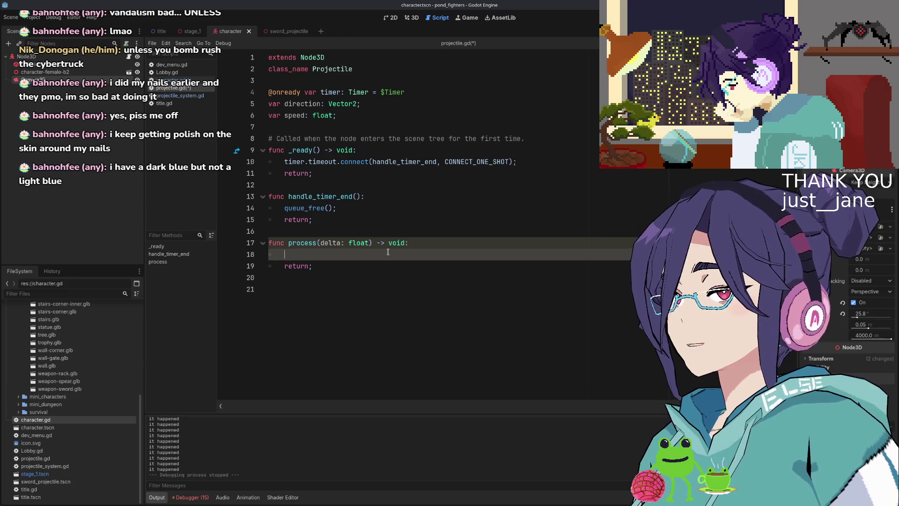
pyautogui.write('direction')
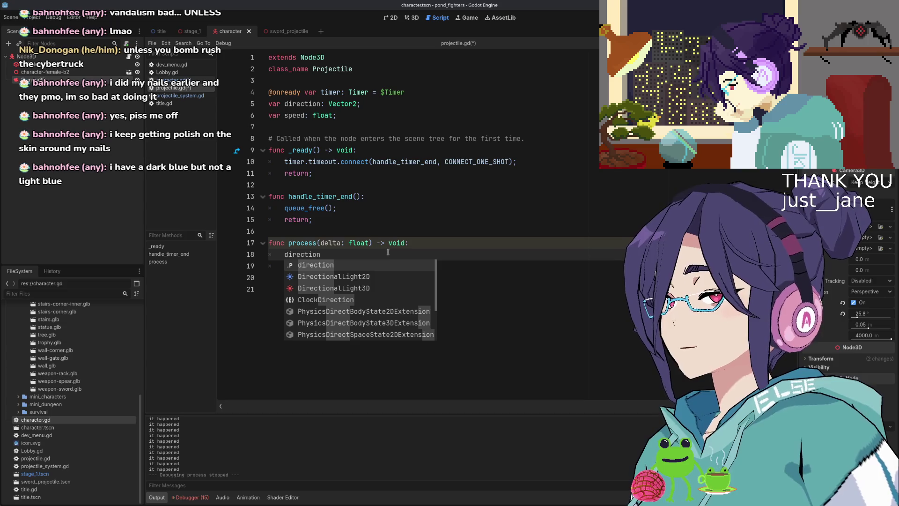
pyautogui.write('.no')
pyautogui.press('Return')
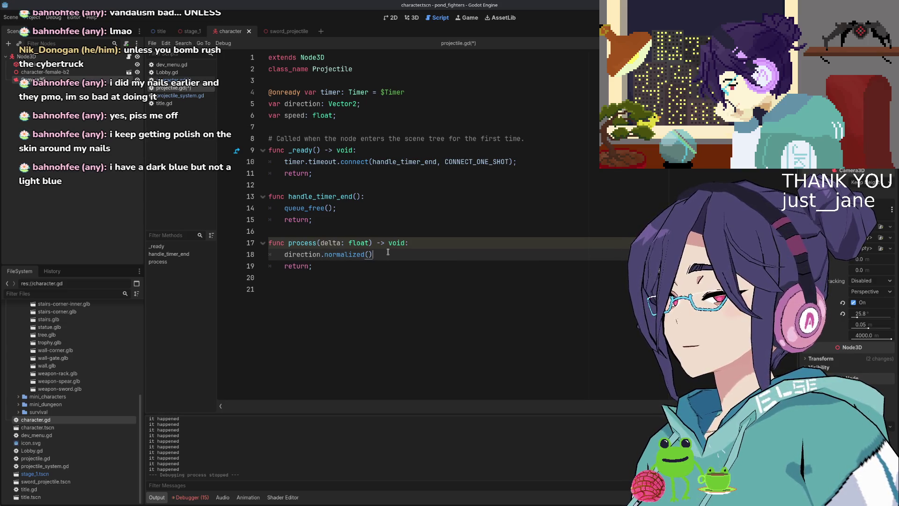
pyautogui.write('* speed')
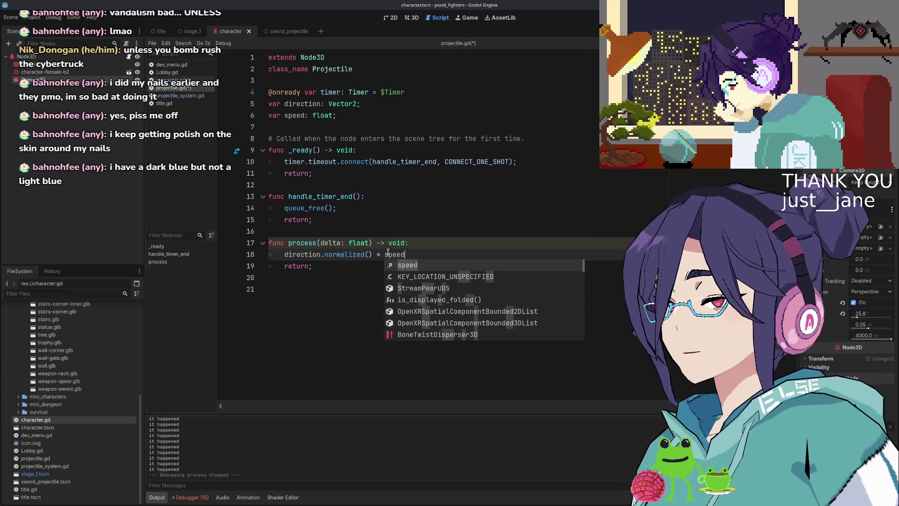
pyautogui.press('Home')
pyautogui.write('var ')
pyautogui.write('movement =')
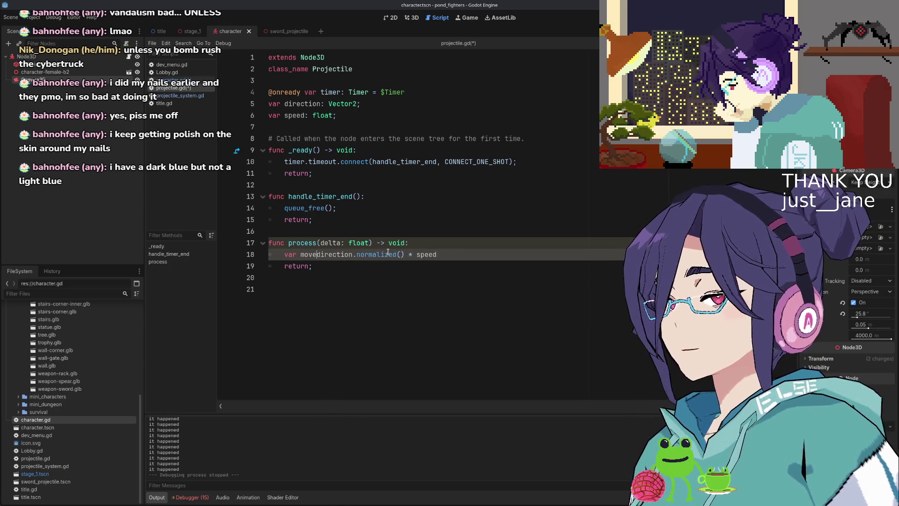
pyautogui.press('End')
# - Start a new line reading global_position.x = global_position.x below the movement calculation
pyautogui.press('Return')
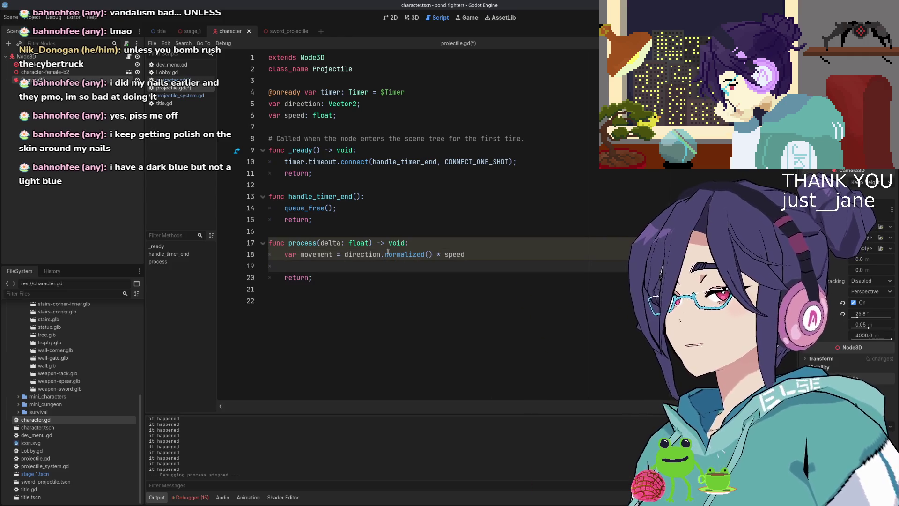
pyautogui.write('positoin.x')
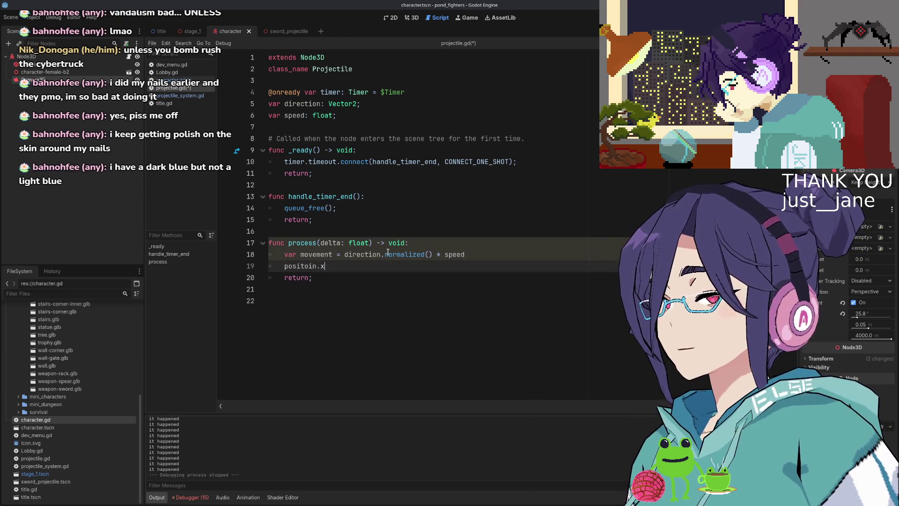
pyautogui.press('BackSpace')
pyautogui.press('BackSpace')
pyautogui.press('BackSpace')
pyautogui.write('glo')
pyautogui.press('Down')
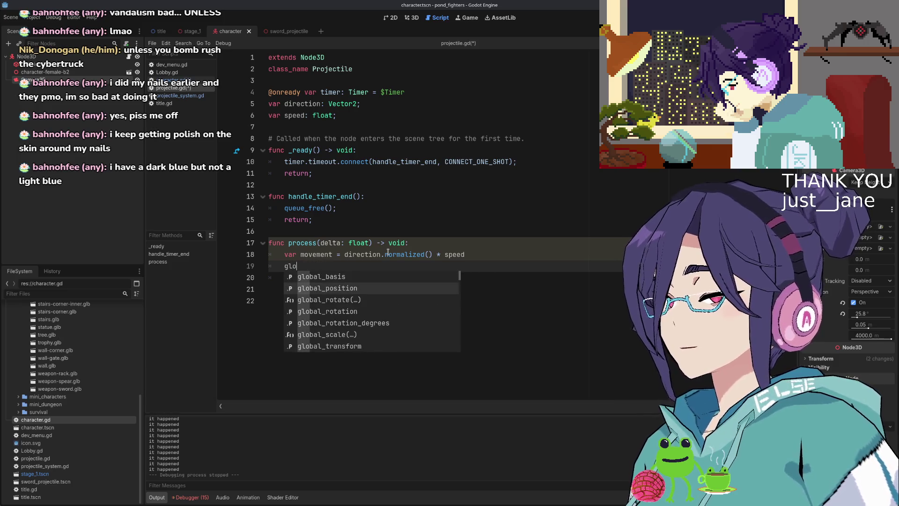
pyautogui.press('Return')
pyautogui.write('.x +')
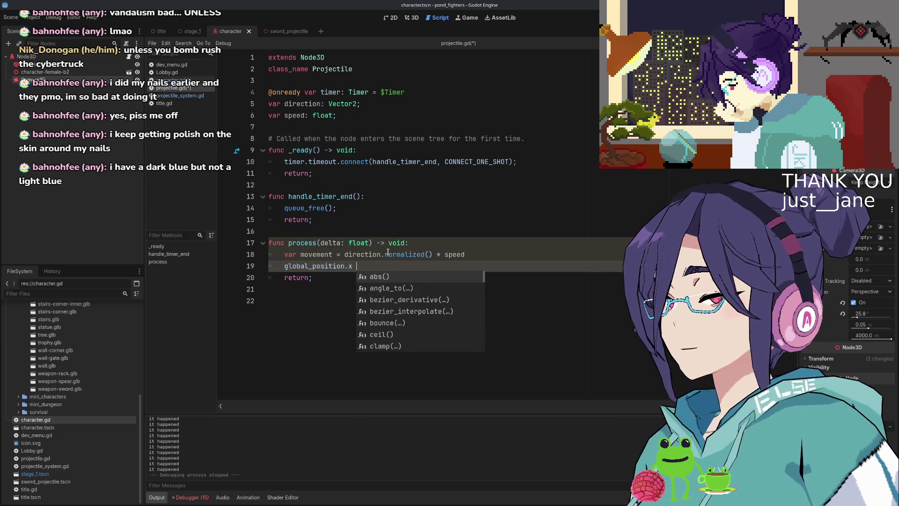
pyautogui.press('BackSpace')
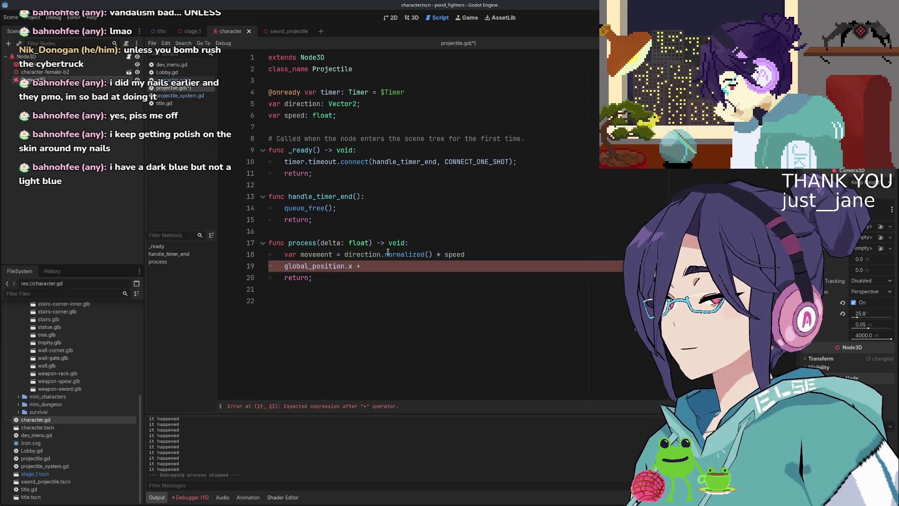
pyautogui.write('= glo')
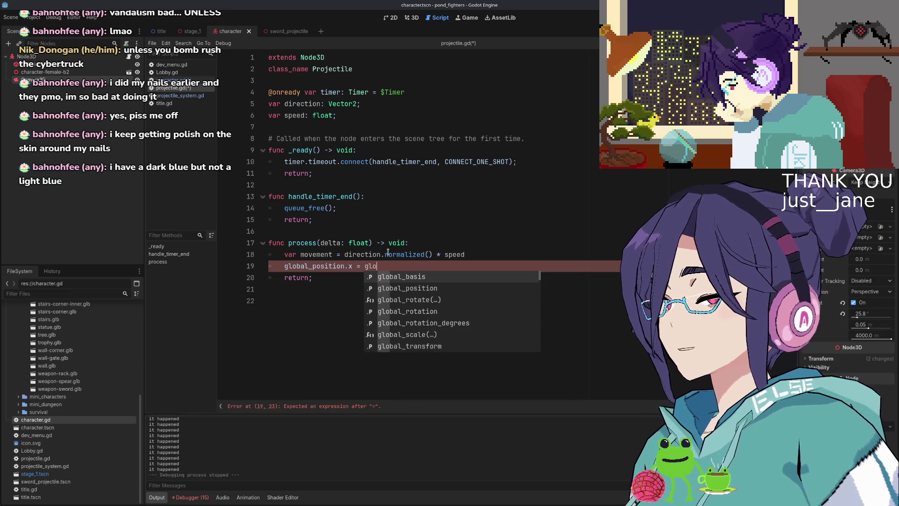
pyautogui.press('Down')
pyautogui.press('Return')
pyautogui.write('.x')
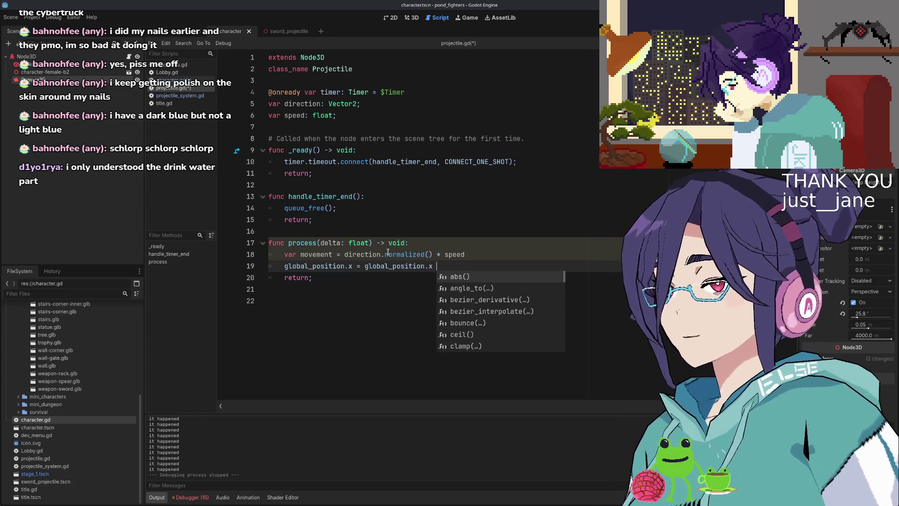
# - Add movement.x to global_position.x and movement.y to global_position.z, then save projectile.gd
pyautogui.write('+ movement.x;')
pyautogui.press('Return')
pyautogui.write('global_position.x')
pyautogui.press('BackSpace')
pyautogui.write('z = glo')
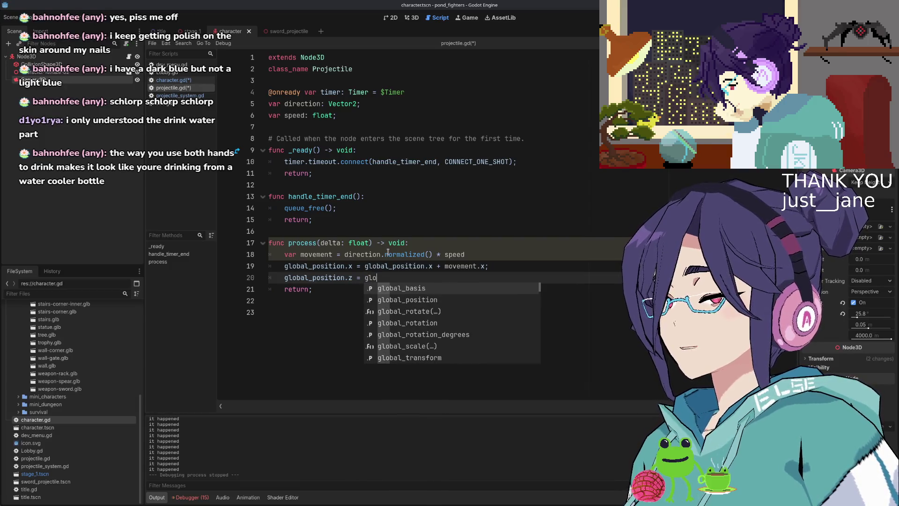
pyautogui.press('Down')
pyautogui.press('Down')
pyautogui.press('Up')
pyautogui.press('Return')
pyautogui.write('/x')
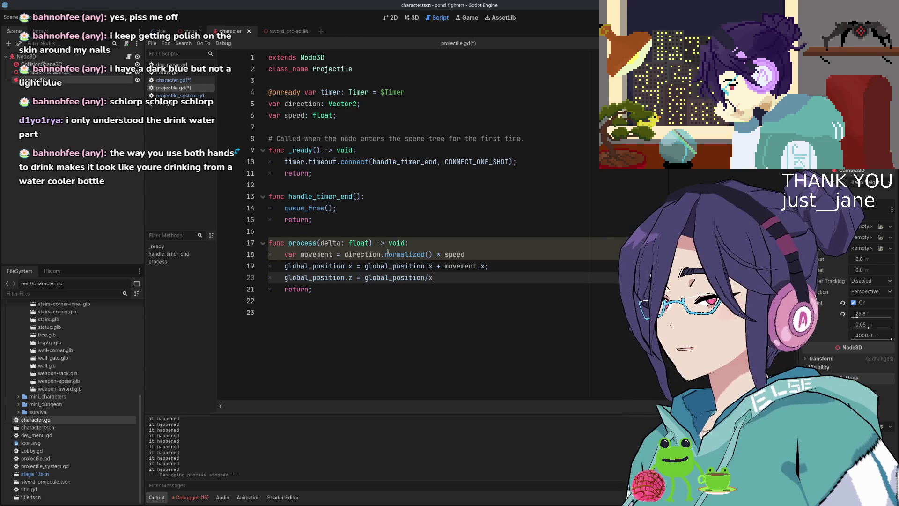
pyautogui.press('BackSpace')
pyautogui.press('BackSpace')
pyautogui.write('+ ')
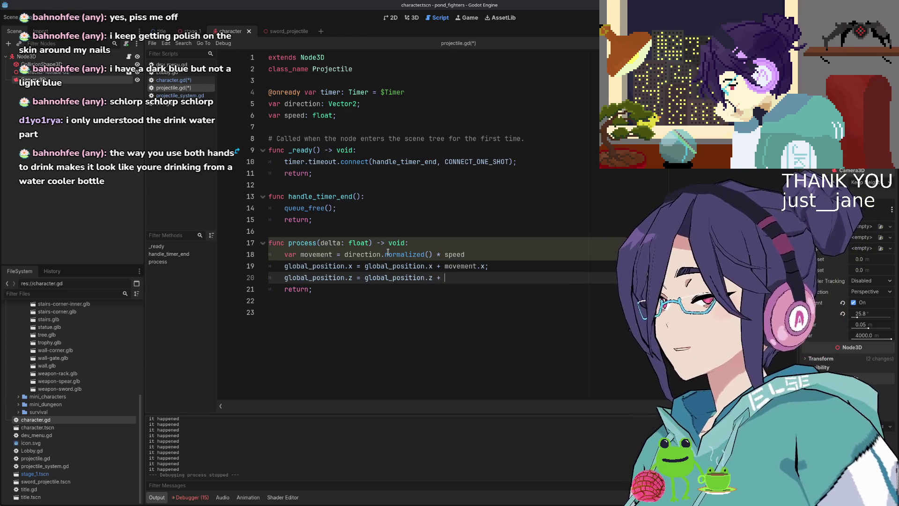
pyautogui.write('movement.y;')
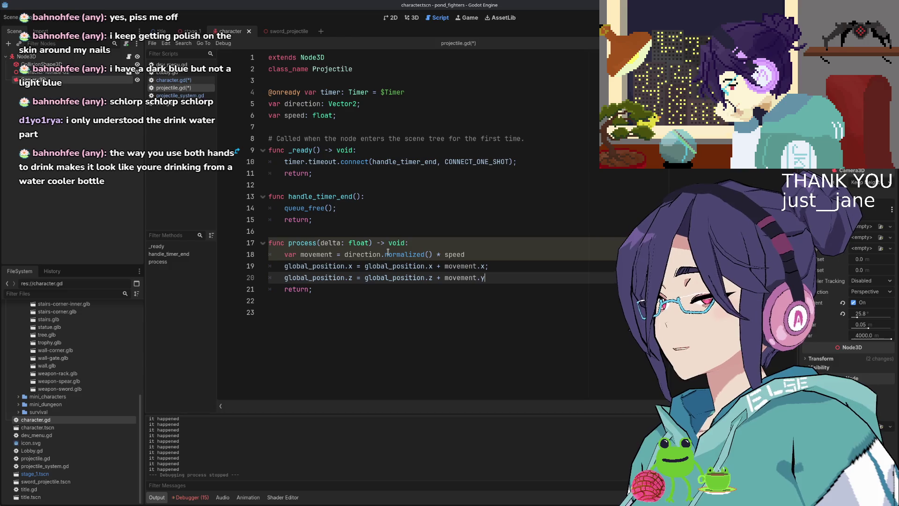
pyautogui.press('Up')
pyautogui.press('Up')
pyautogui.press('Up')
pyautogui.hotkey('ctrl', 's')
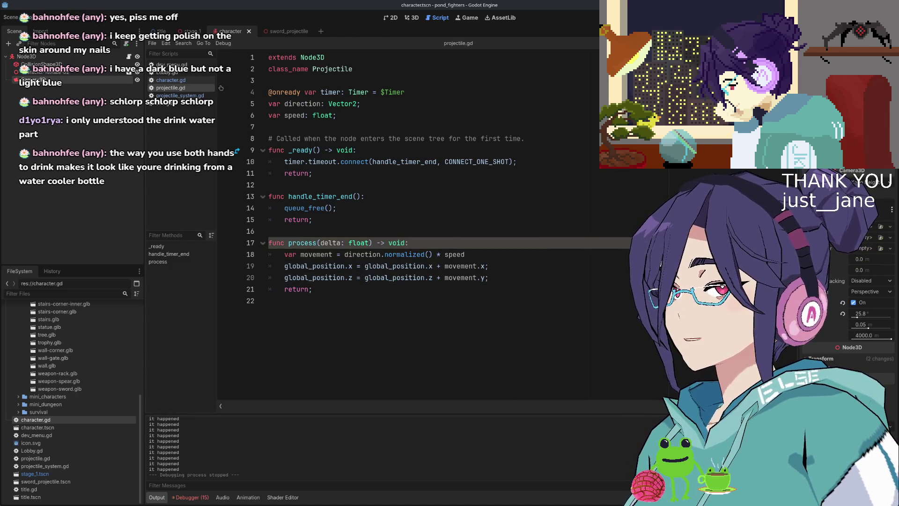
# - Go to the direction line 47 in character.gd and read the 'basis' documentation tooltip
pyautogui.click(182, 80)
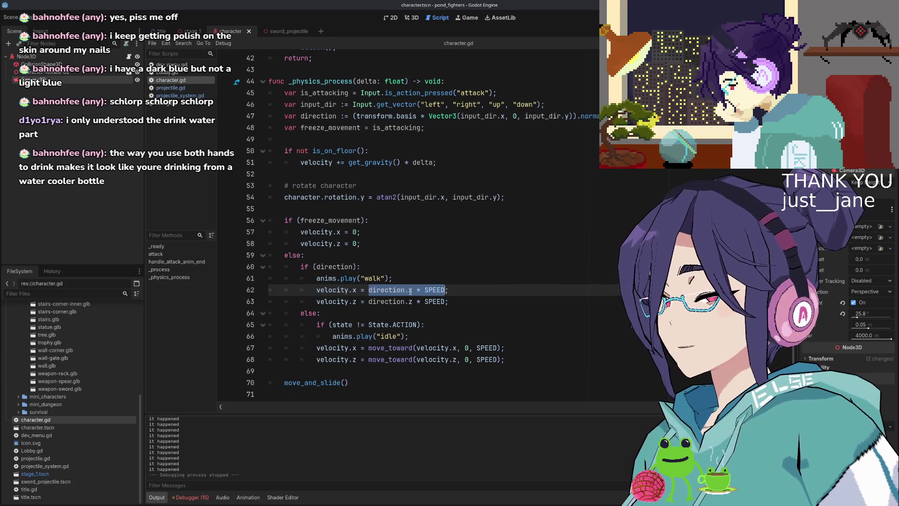
pyautogui.click(318, 114)
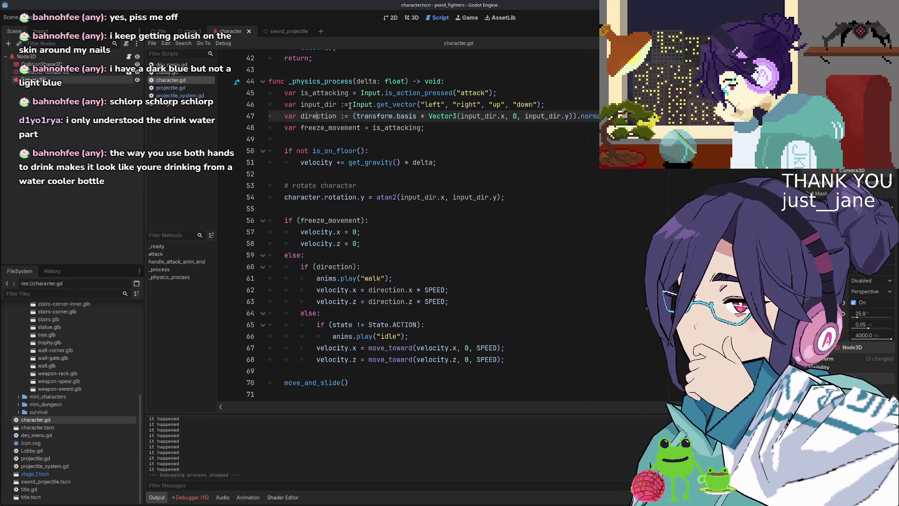
pyautogui.moveTo(411, 116)
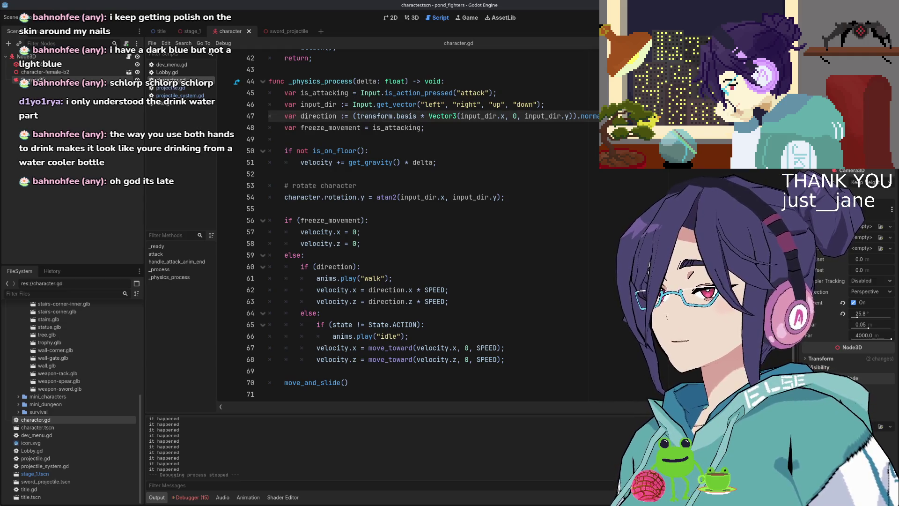
# - Step through character.gd's input, direction and floor-check lines down to empty line 52
pyautogui.press('Up')
pyautogui.press('Up')
pyautogui.press('Down')
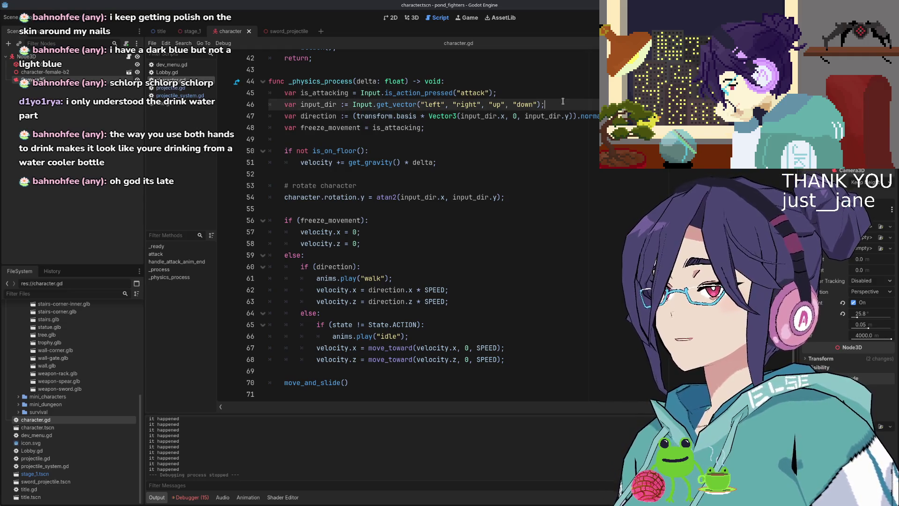
pyautogui.press('Up')
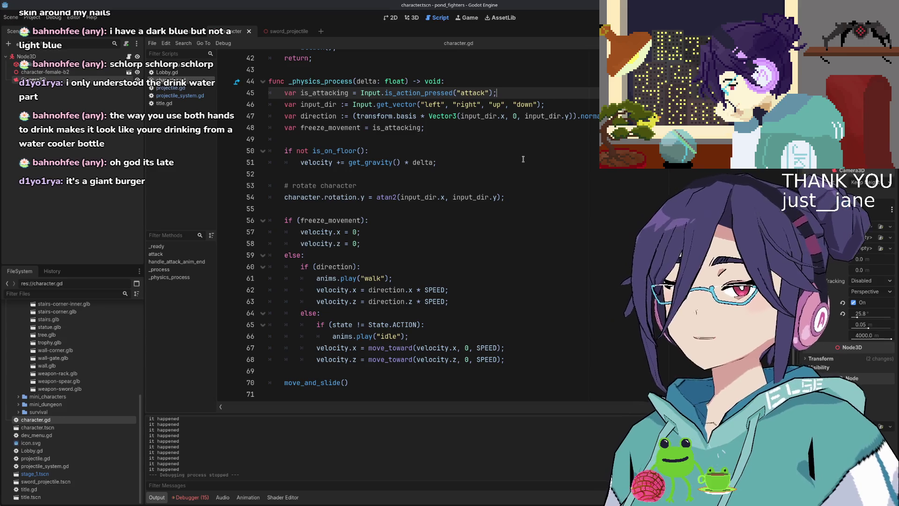
pyautogui.click(527, 104)
pyautogui.click(428, 127)
pyautogui.click(435, 153)
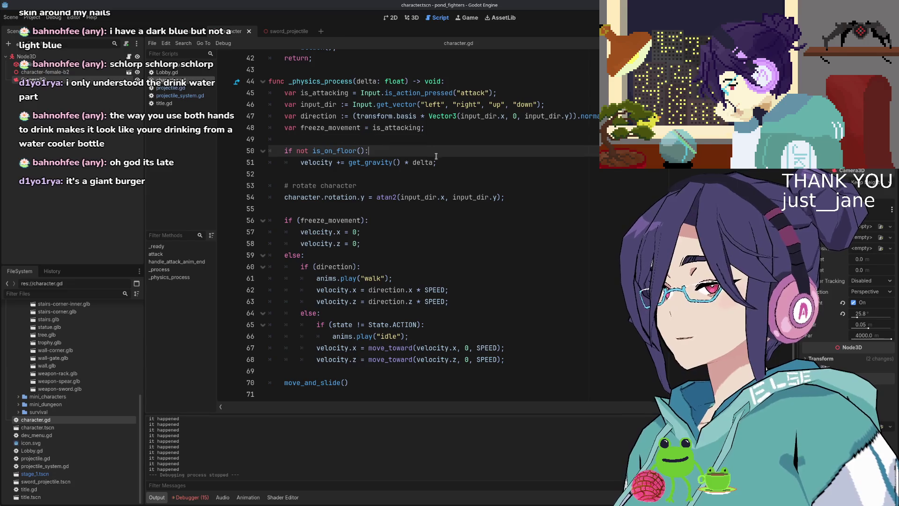
pyautogui.click(457, 177)
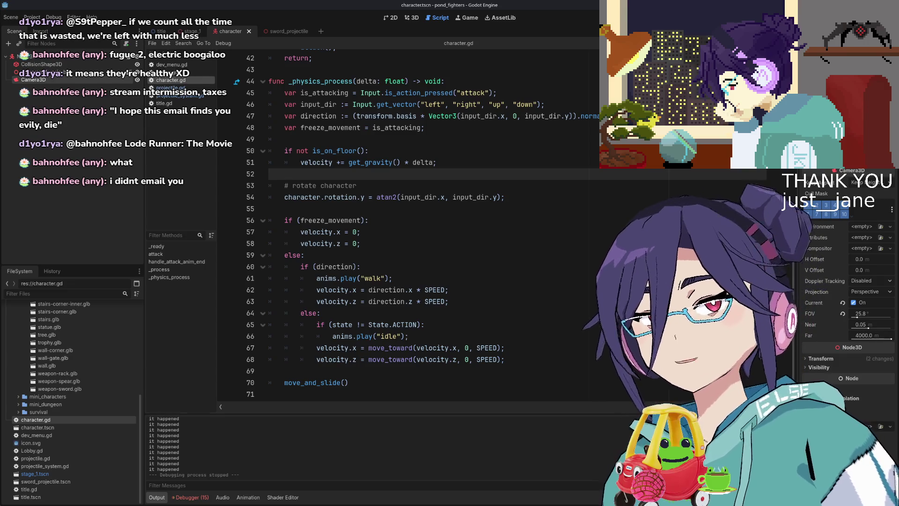
pyautogui.scroll(3, 462, 261)
pyautogui.scroll(-3, 461, 262)
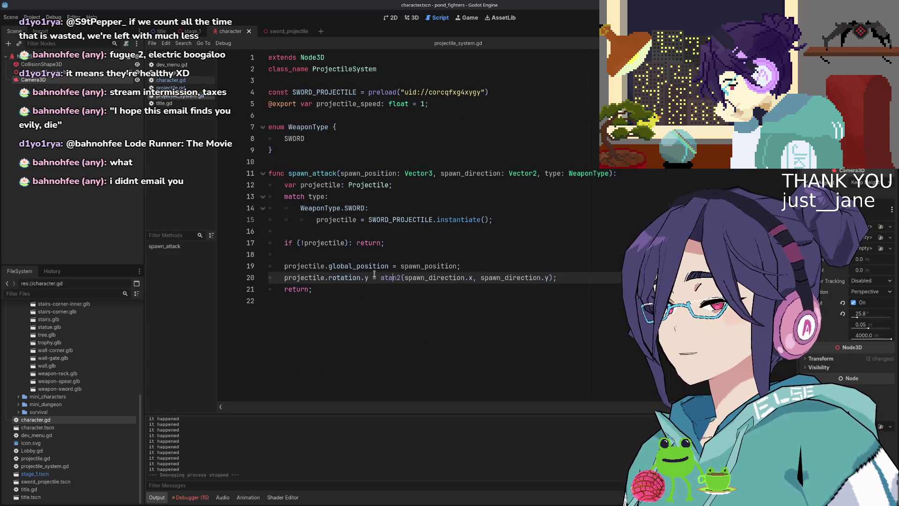
# - Check the projectile script's members, then position the caret in spawn_attack of projectile_system.gd
pyautogui.doubleClick(358, 266)
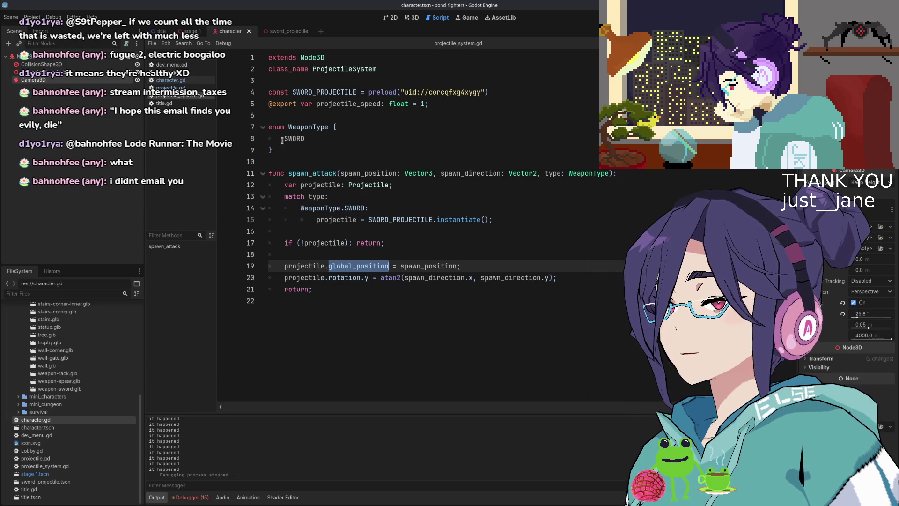
pyautogui.click(171, 88)
pyautogui.click(175, 95)
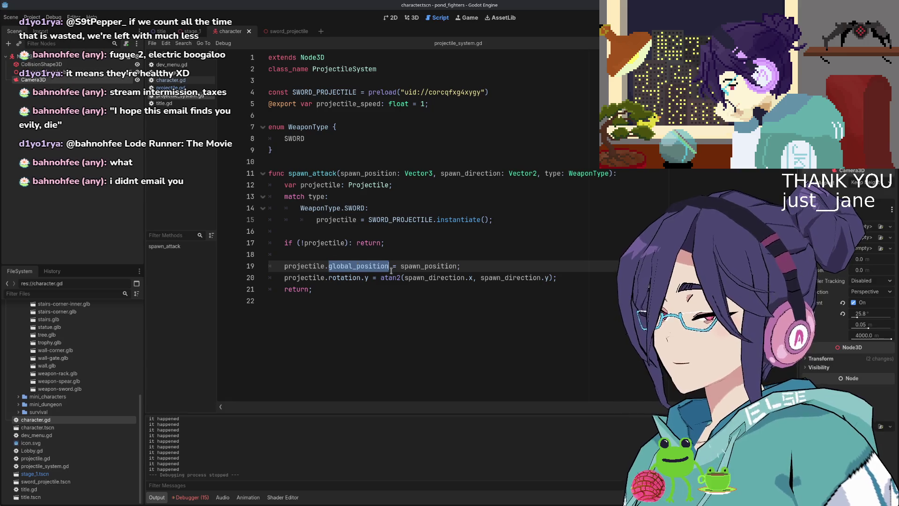
pyautogui.click(566, 277)
pyautogui.press('Up')
pyautogui.press('Up')
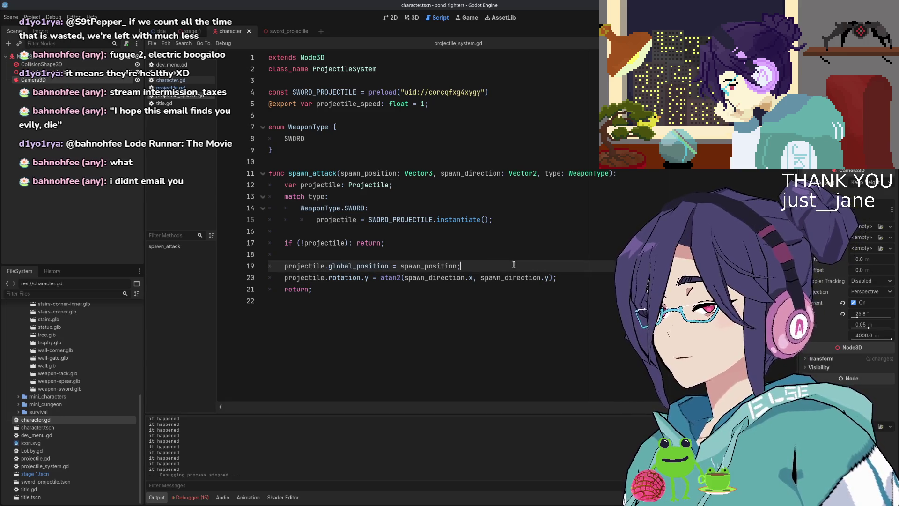
pyautogui.click(511, 222)
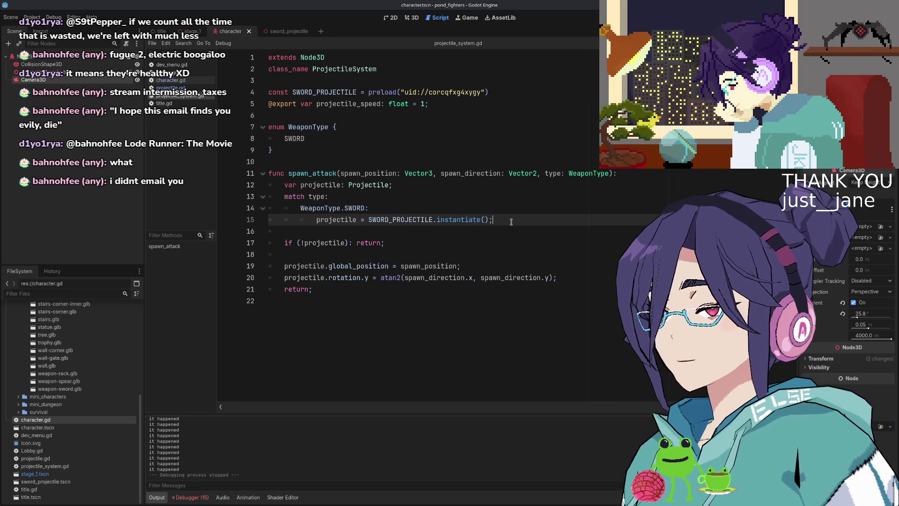
pyautogui.press('Return')
pyautogui.write('pr')
pyautogui.write('oje')
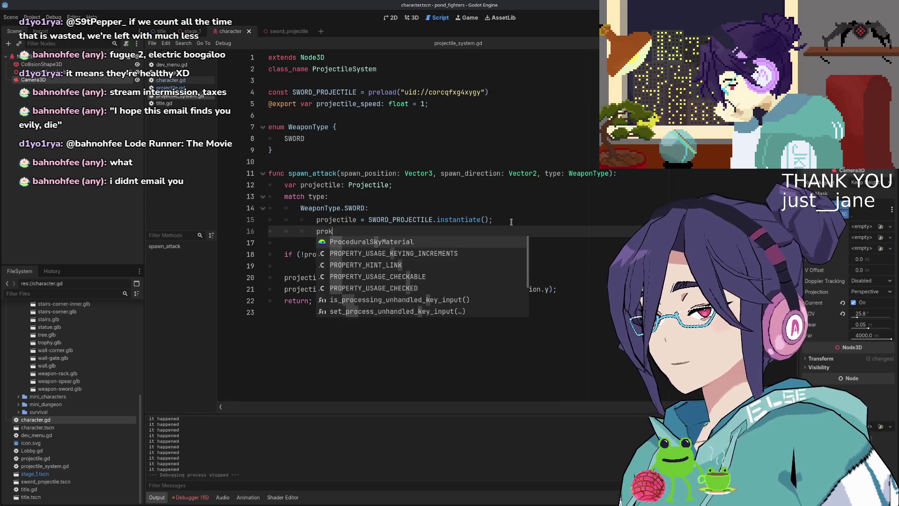
pyautogui.press('BackSpace')
pyautogui.press('BackSpace')
pyautogui.press('BackSpace')
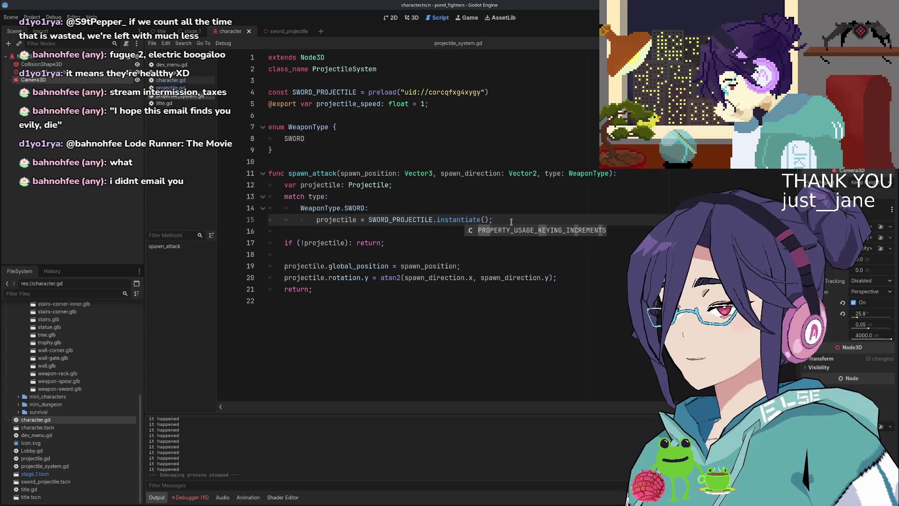
pyautogui.press('Escape')
pyautogui.press('Down')
pyautogui.press('Down')
pyautogui.press('Down')
# - Add 'projectile.direction = spawn_direction;' before the position assignment
pyautogui.press('Return')
pyautogui.write('project.')
pyautogui.press('BackSpace')
pyautogui.write('ile.')
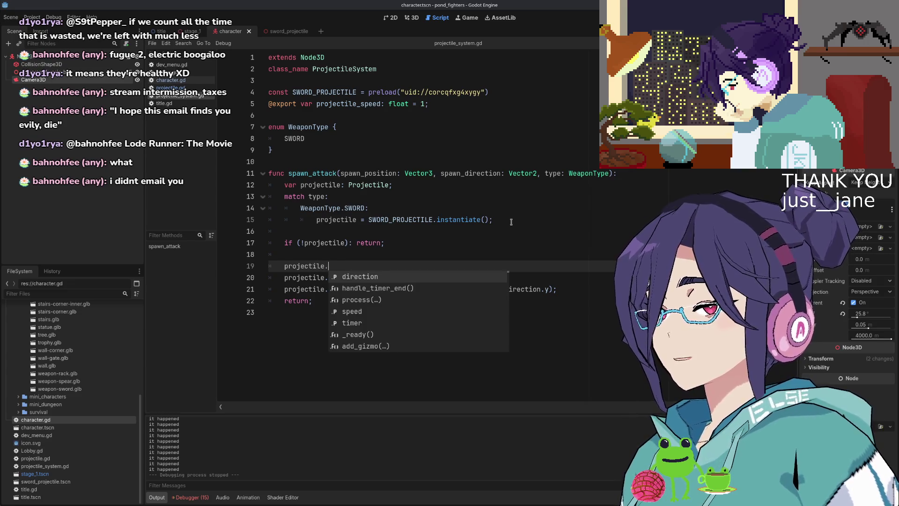
pyautogui.press('Return')
pyautogui.write('= spawn')
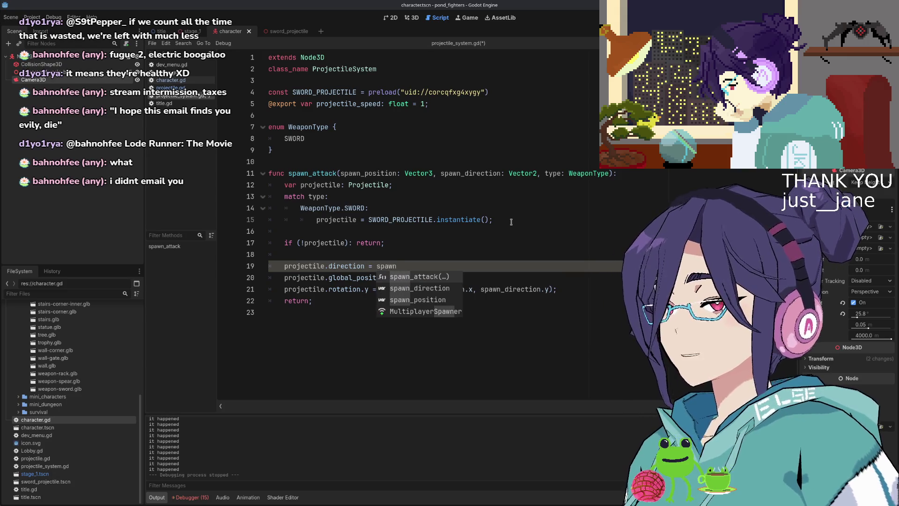
pyautogui.press('Down')
pyautogui.press('Return')
pyautogui.write(';')
# - Add 'projectile.speed = projectile_speed;' below it and switch to the sword_projectile scene
pyautogui.press('Return')
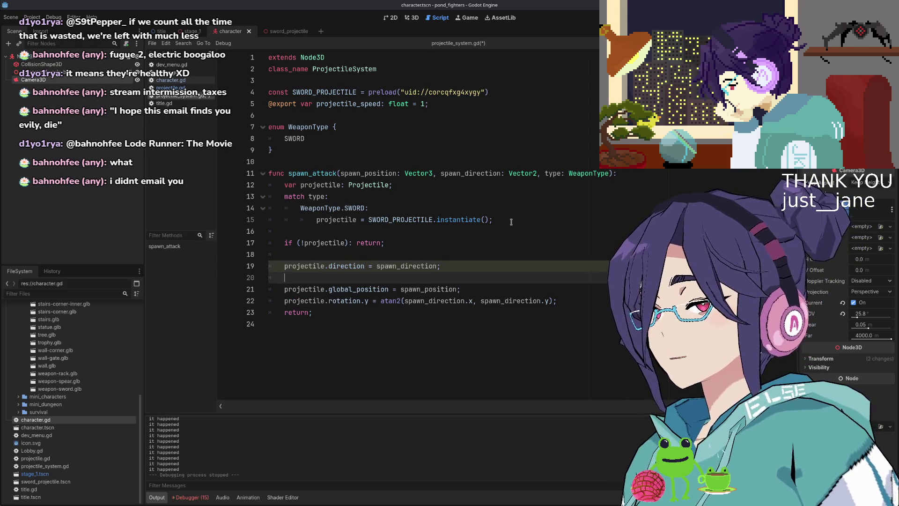
pyautogui.write('p')
pyautogui.press('Return')
pyautogui.write('.')
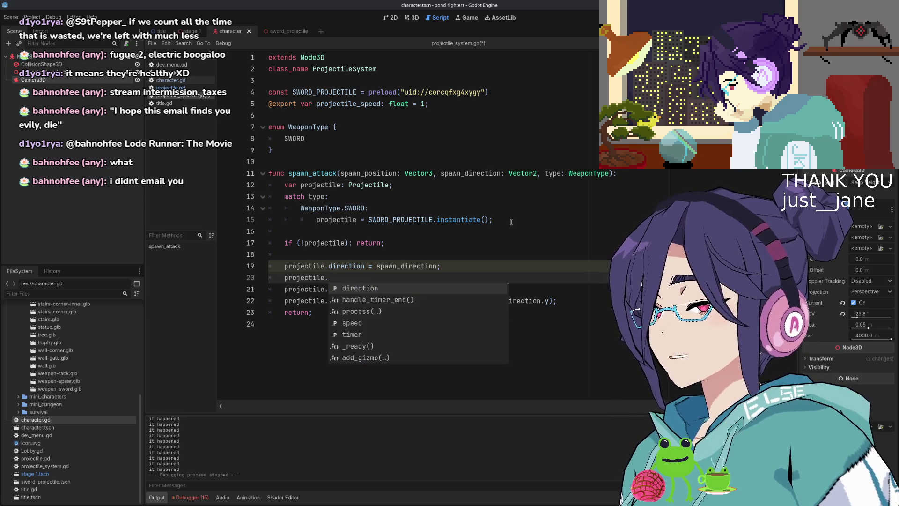
pyautogui.write('sp')
pyautogui.press('Return')
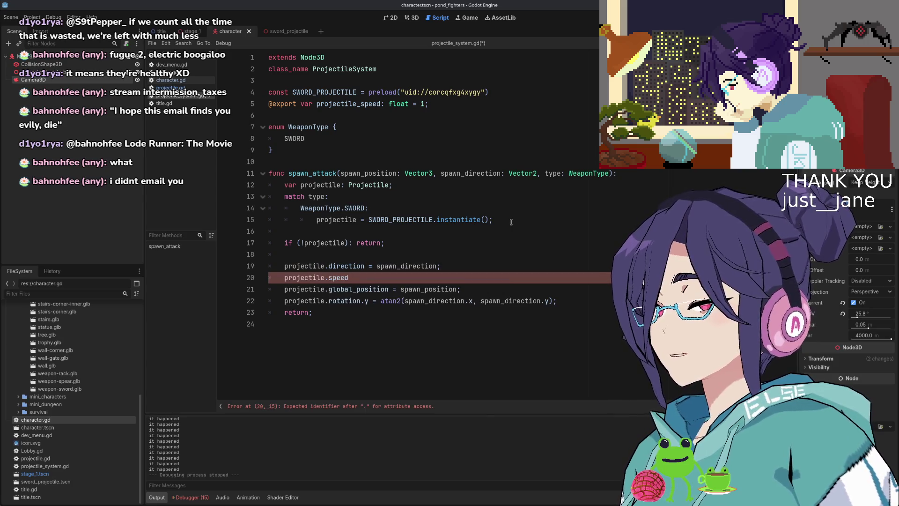
pyautogui.press('Down')
pyautogui.press('Return')
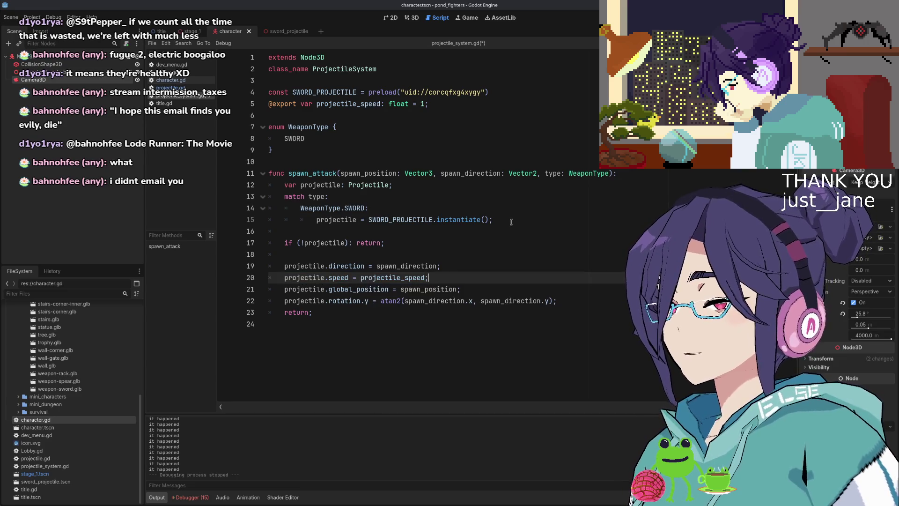
pyautogui.press('Down')
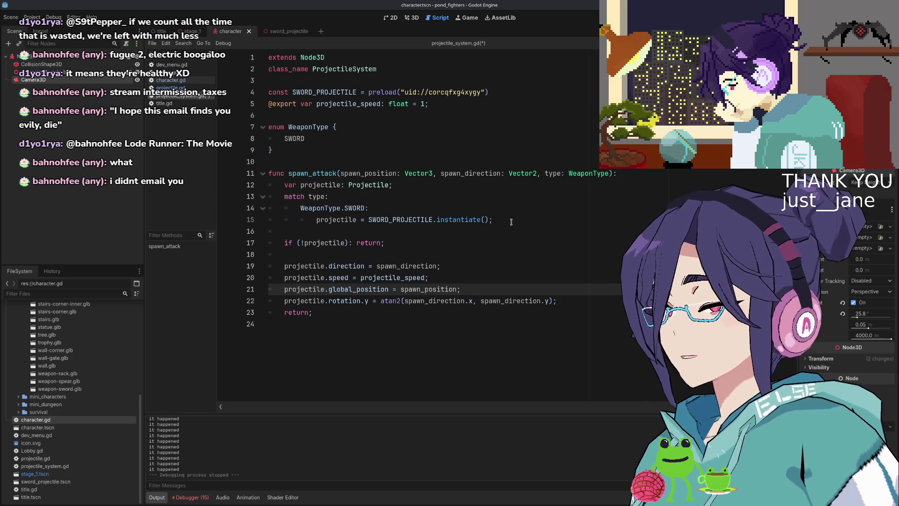
pyautogui.press('Down')
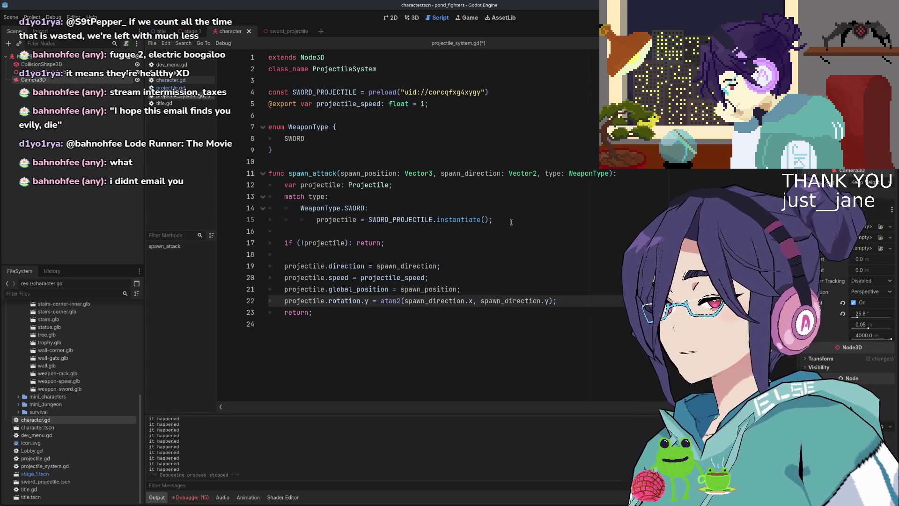
pyautogui.click(280, 31)
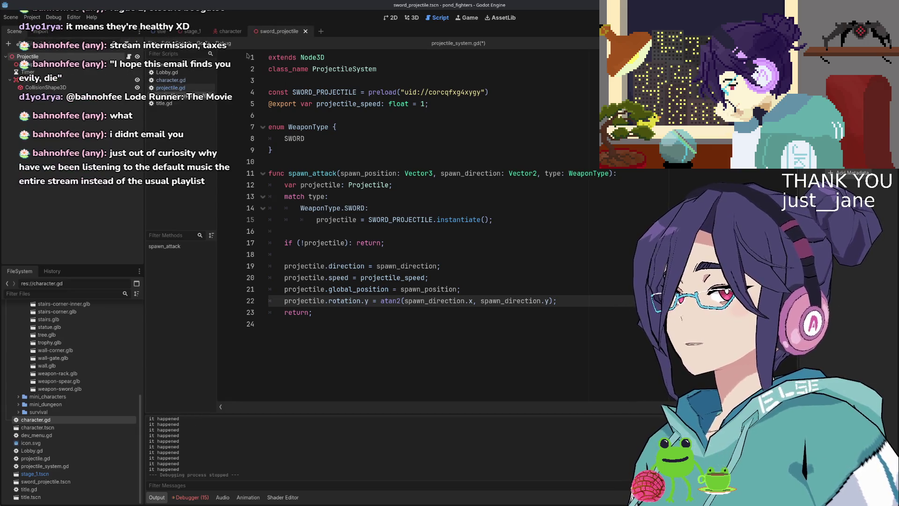
# - Glance at the projectile script, return to projectile_system.gd, and save
pyautogui.click(170, 88)
pyautogui.click(186, 96)
pyautogui.hotkey('ctrl', 's')
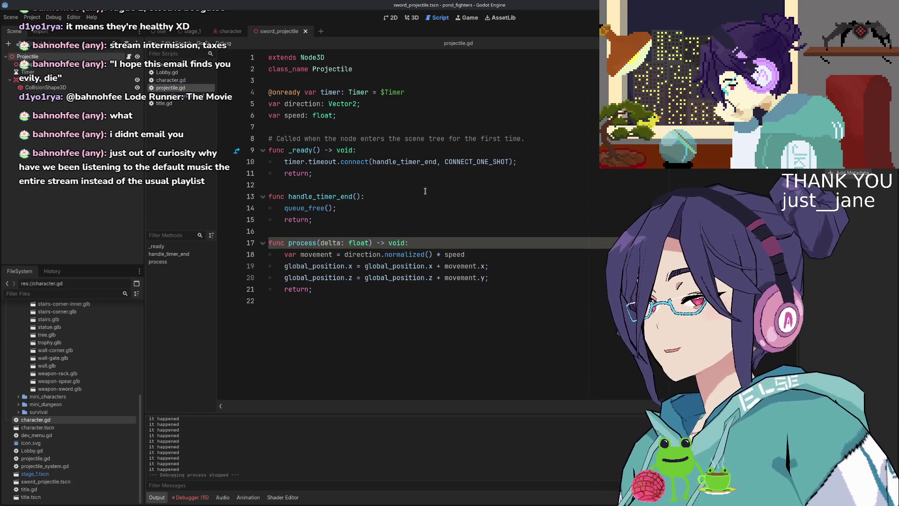
# - End the $Timer declaration on line 4 of projectile.gd with a semicolon
pyautogui.click(426, 209)
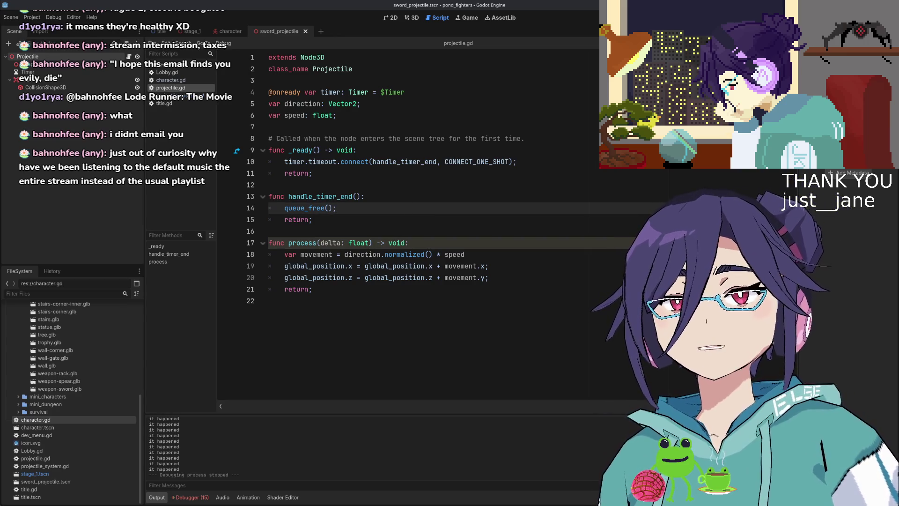
pyautogui.click(522, 234)
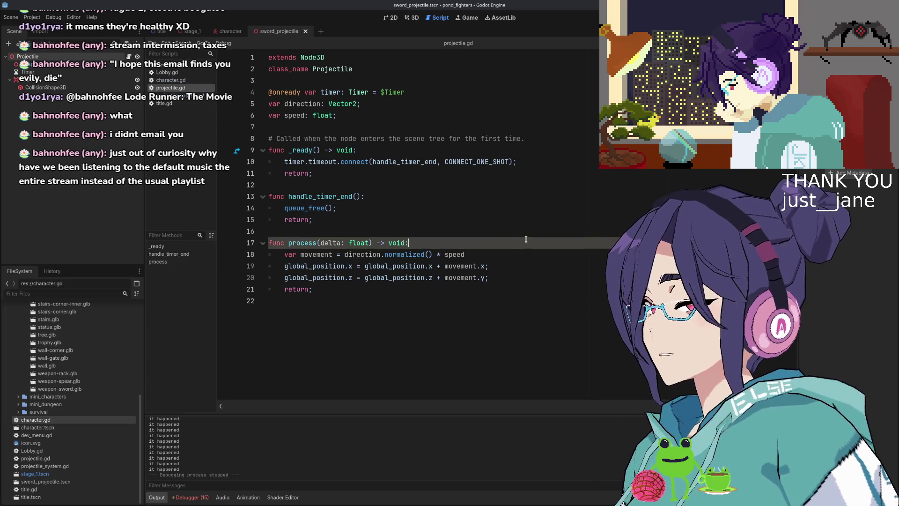
pyautogui.click(538, 97)
pyautogui.write(';')
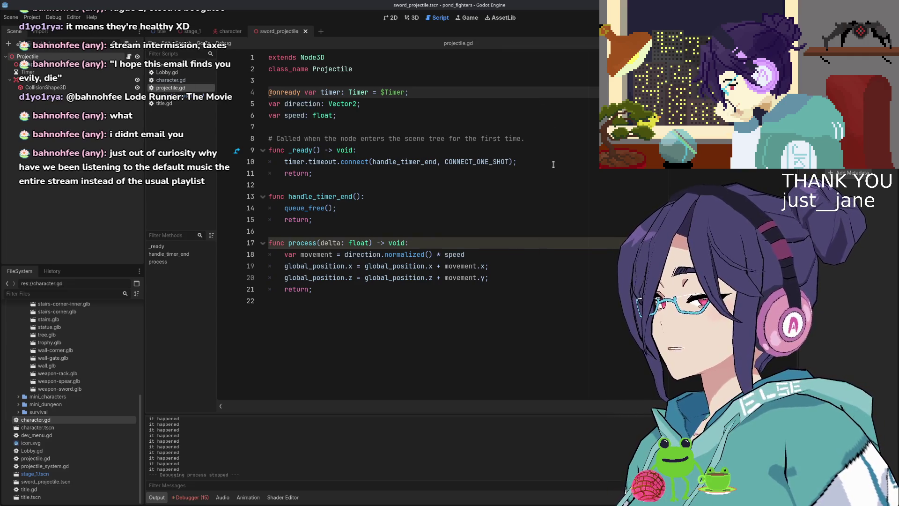
pyautogui.click(512, 231)
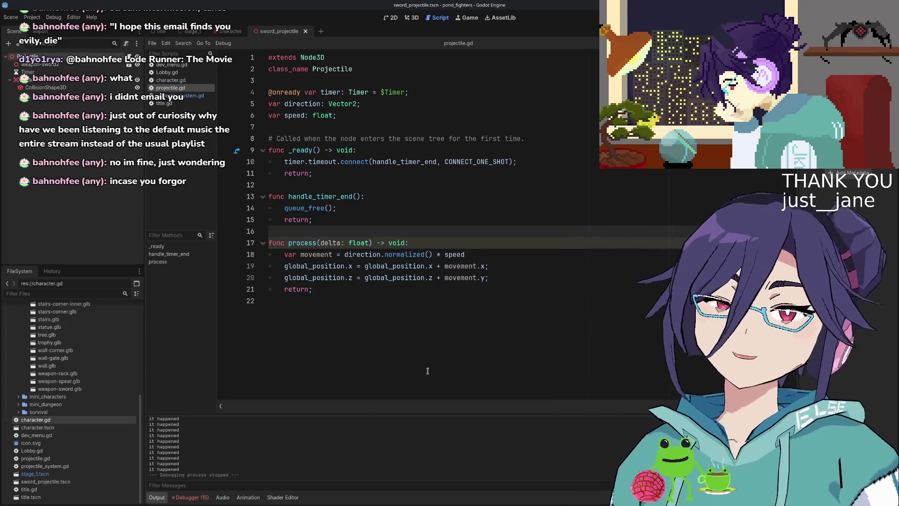
pyautogui.click(424, 371)
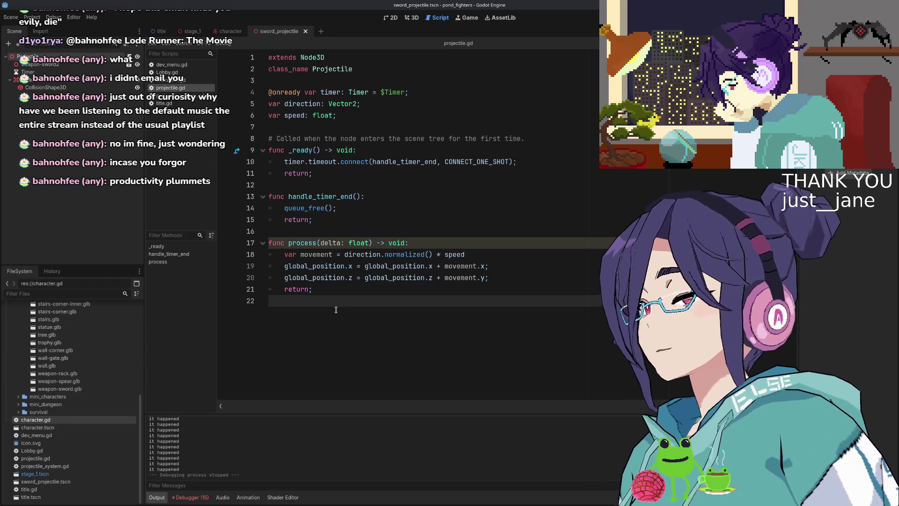
# - Review the speed and movement lines 18–21, then open projectile_system.gd in the character scene
pyautogui.click(365, 290)
pyautogui.press('Up')
pyautogui.press('End')
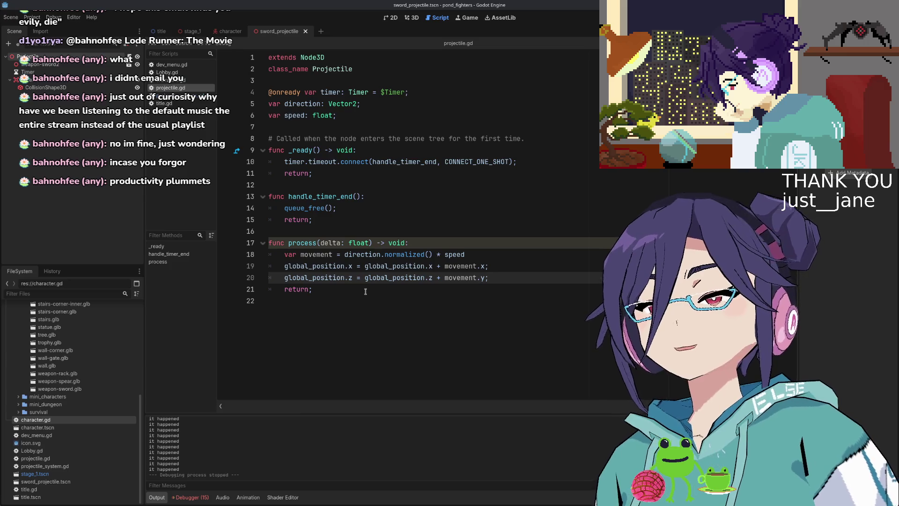
pyautogui.press('Up')
pyautogui.press('Up')
pyautogui.press('Up')
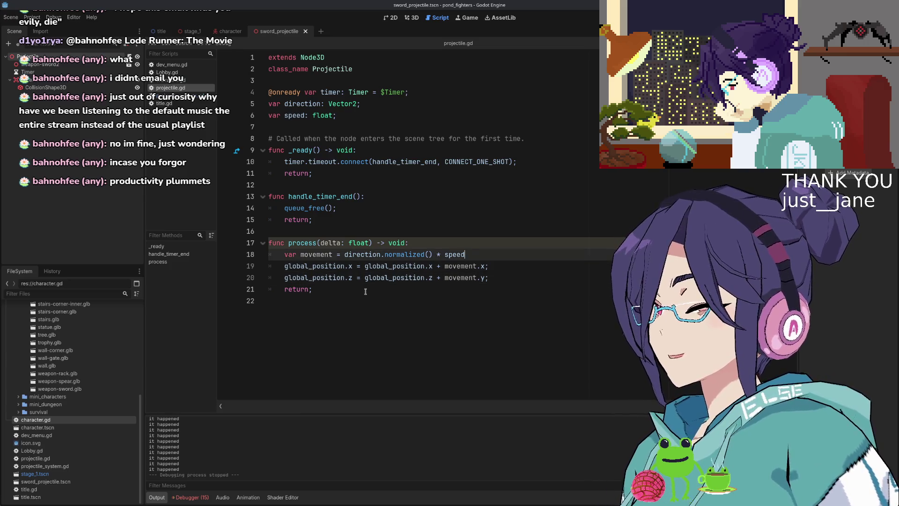
pyautogui.press('Down')
pyautogui.press('Down')
pyautogui.press('Up')
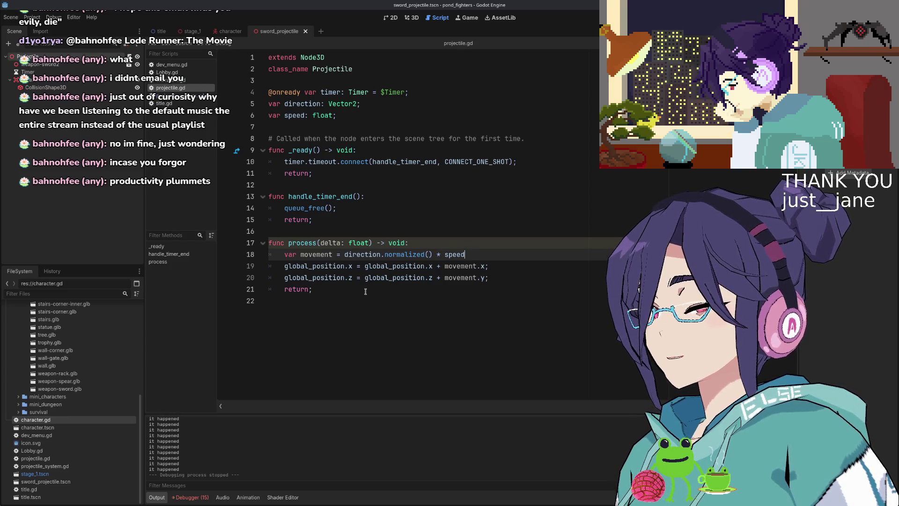
pyautogui.press('Down')
pyautogui.press('Down')
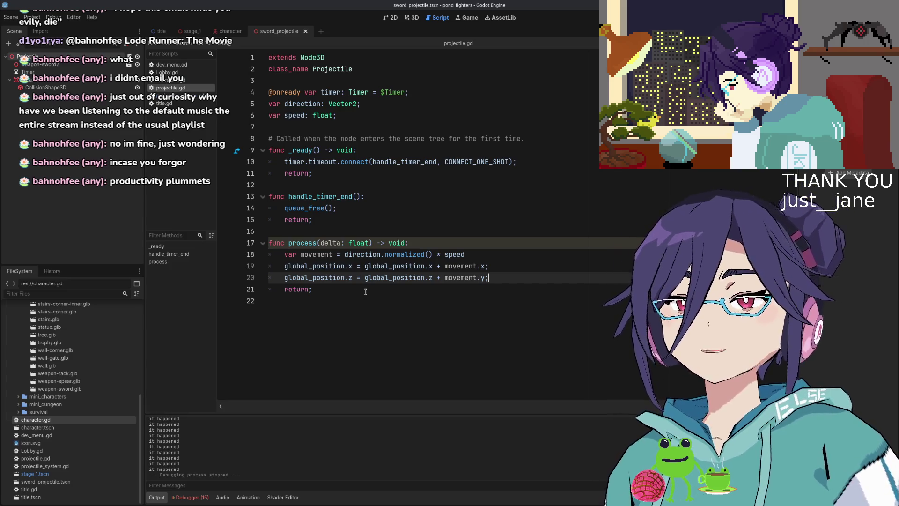
pyautogui.press('Up')
pyautogui.press('Up')
pyautogui.press('Up')
pyautogui.press('Down')
pyautogui.press('Down')
pyautogui.press('Down')
pyautogui.press('Up')
pyautogui.press('Up')
pyautogui.press('Up')
pyautogui.press('Down')
pyautogui.press('Down')
pyautogui.press('Down')
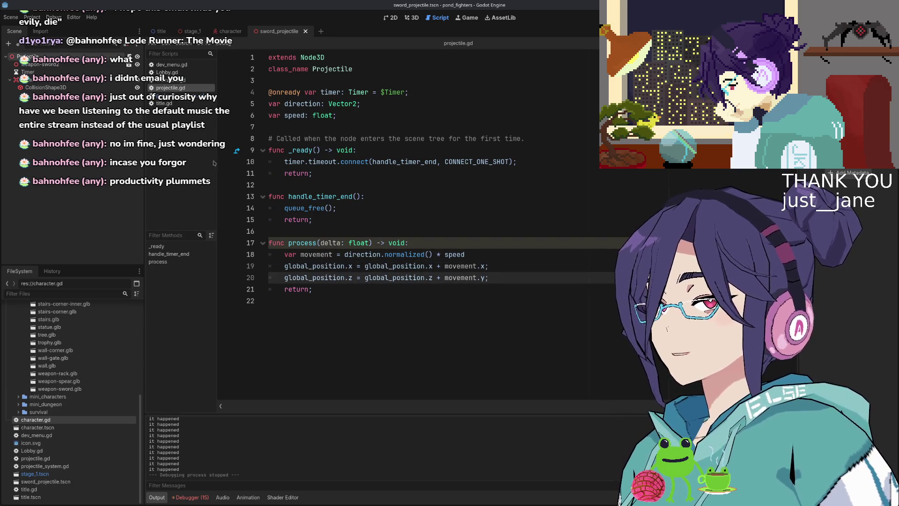
pyautogui.click(228, 31)
pyautogui.click(171, 96)
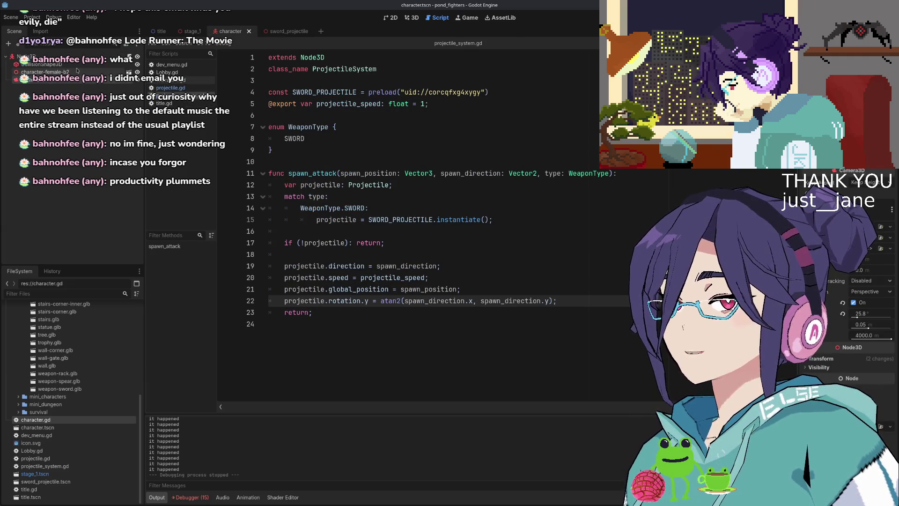
pyautogui.click(191, 31)
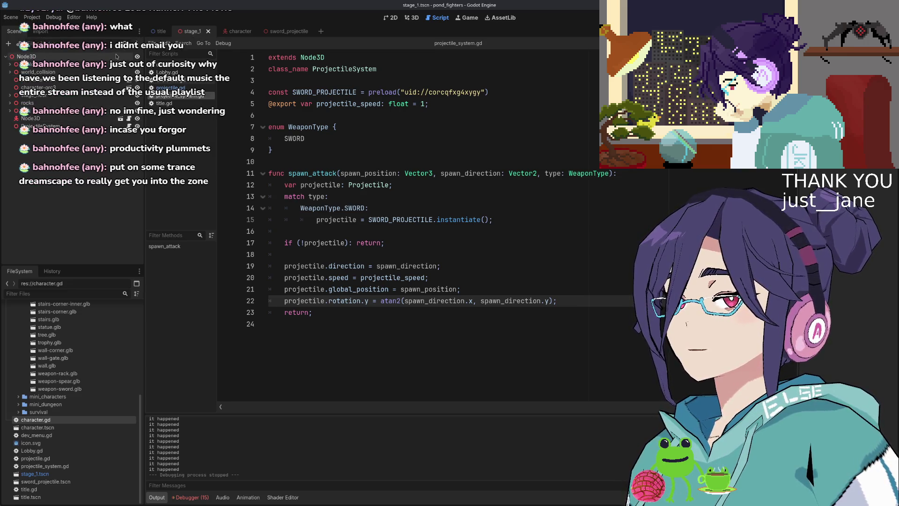
pyautogui.click(130, 119)
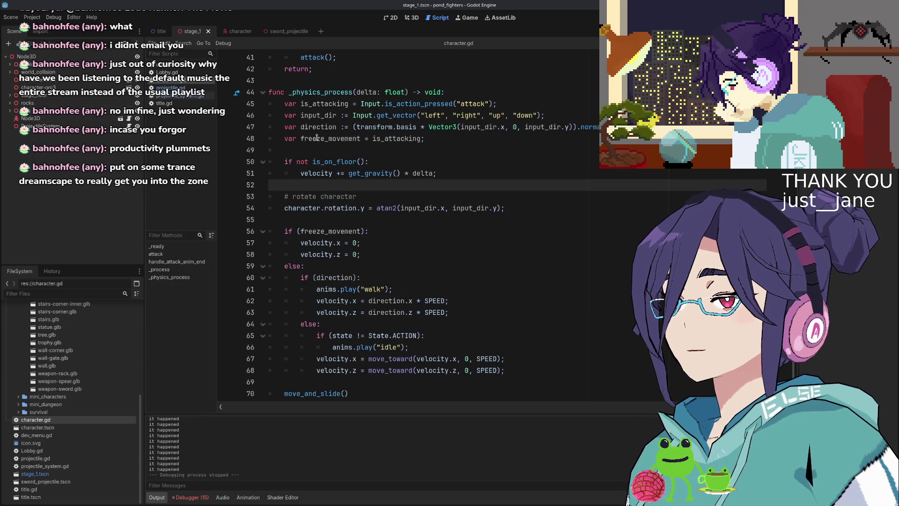
pyautogui.scroll(13, 255, 157)
pyautogui.moveTo(42, 126); pyautogui.dragTo(305, 103)
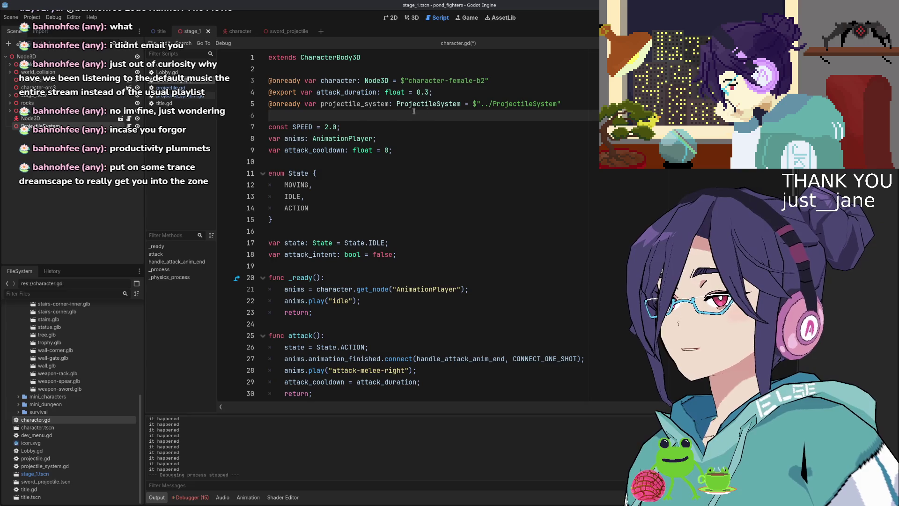
pyautogui.doubleClick(364, 105)
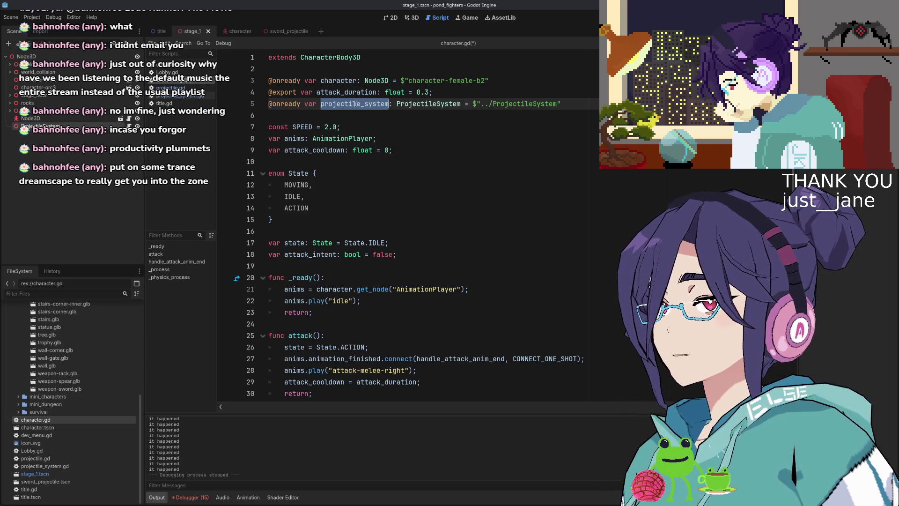
pyautogui.hotkey('alt', 'Up')
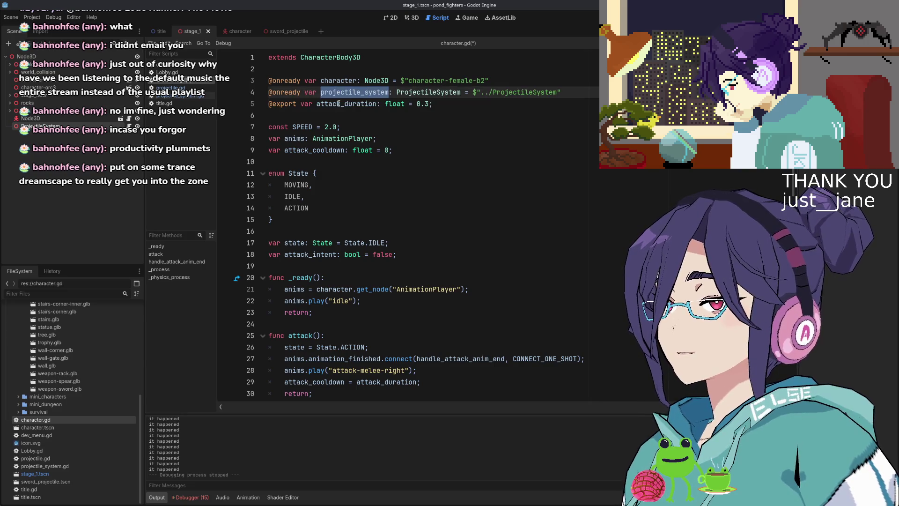
pyautogui.scroll(-6, 405, 141)
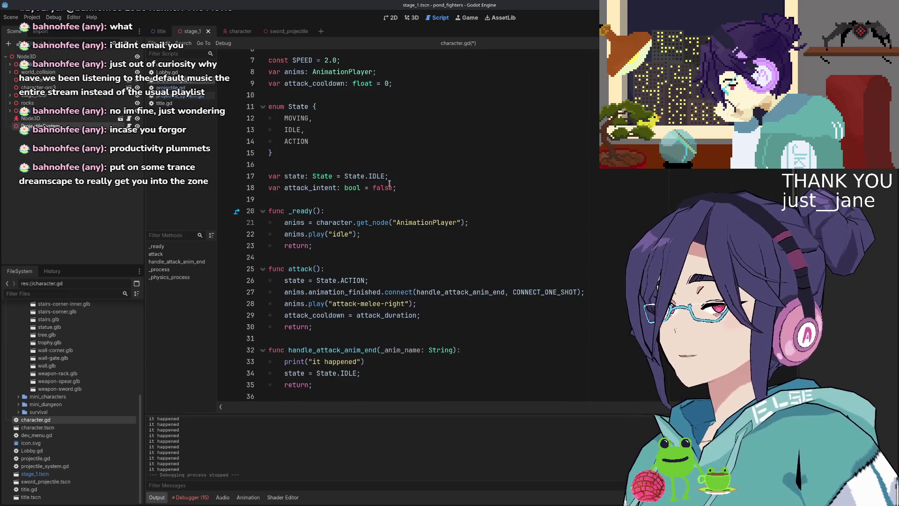
# - Add projectile_system.spawn_attack(global_position, ) on line 30 of attack()
pyautogui.click(431, 175)
pyautogui.press('Return')
pyautogui.write('projectile_system.spawn')
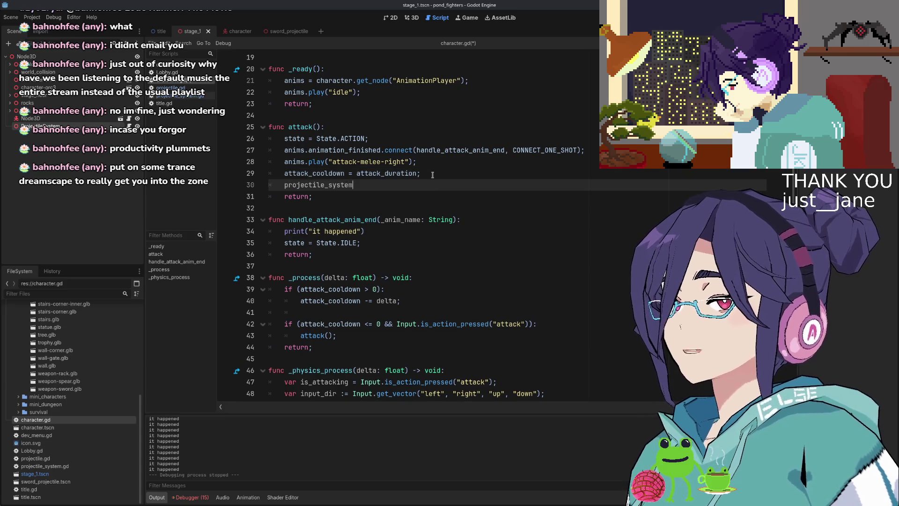
pyautogui.press('Return')
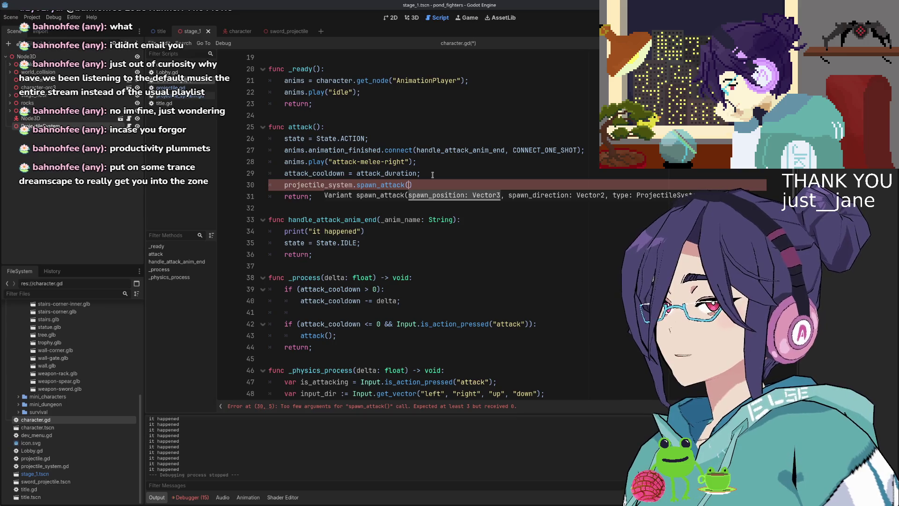
pyautogui.write('position,')
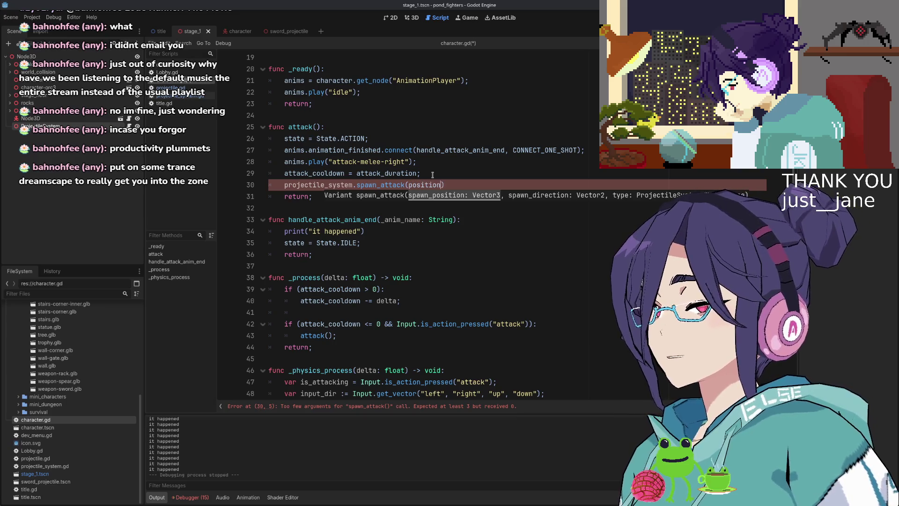
pyautogui.press('Escape')
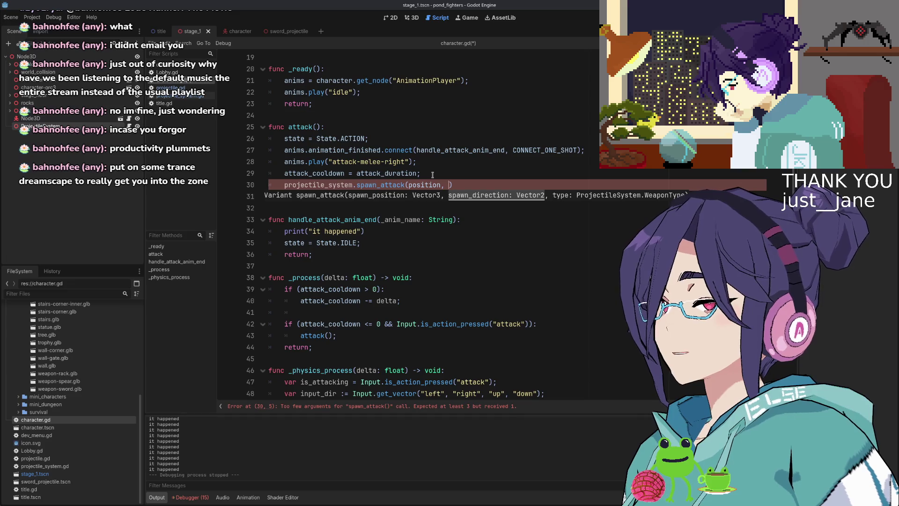
pyautogui.hotkey('ctrl', 'shift', 'Left')
pyautogui.write('glo')
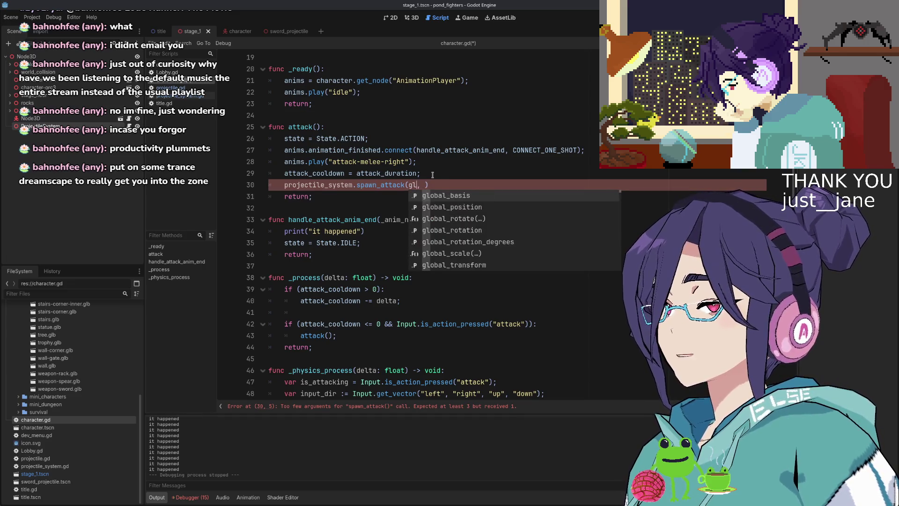
pyautogui.press('Down')
pyautogui.press('Return')
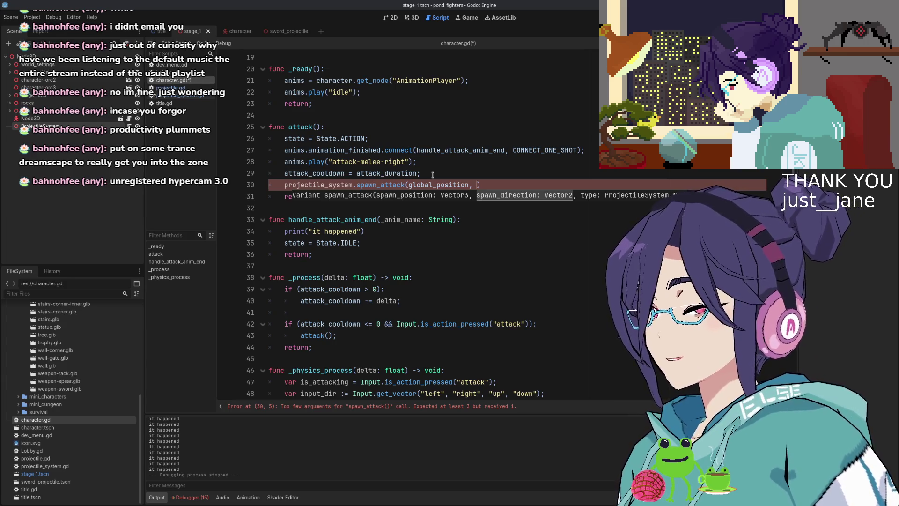
# - Scroll down to _physics_process and select direction to see where it is used
pyautogui.scroll(-4, 405, 128)
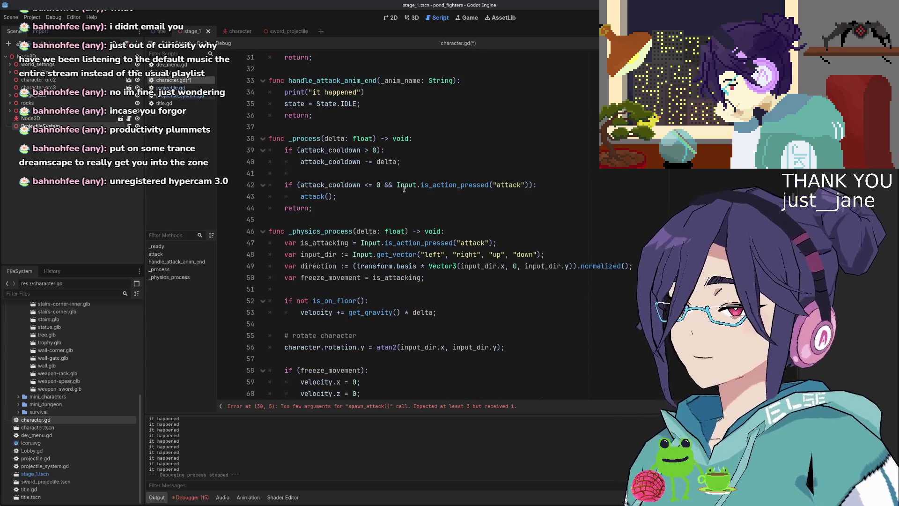
pyautogui.scroll(-2, 408, 200)
pyautogui.scroll(-2, 416, 206)
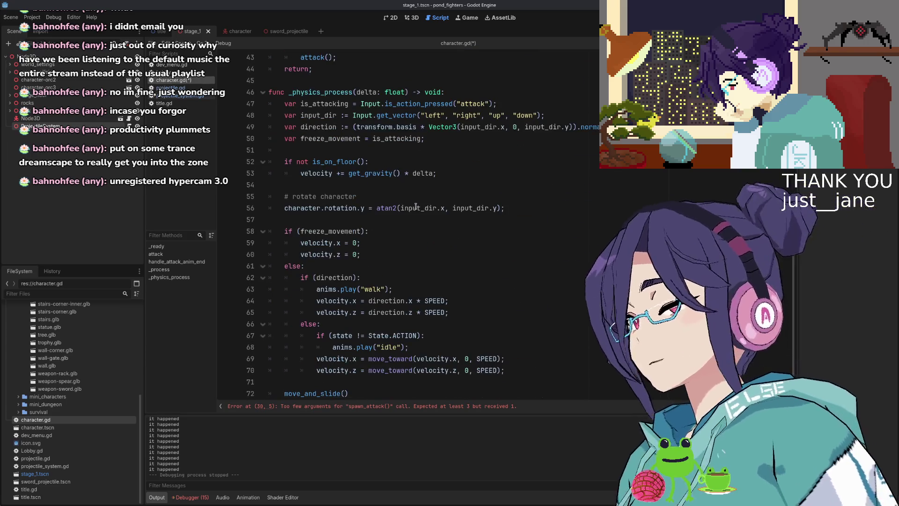
pyautogui.doubleClick(326, 127)
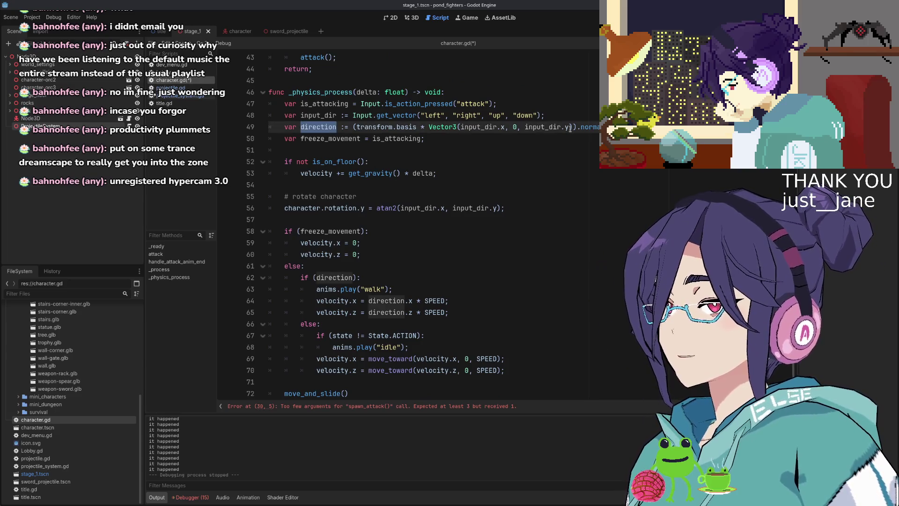
pyautogui.click(533, 115)
pyautogui.moveTo(541, 105); pyautogui.dragTo(609, 129)
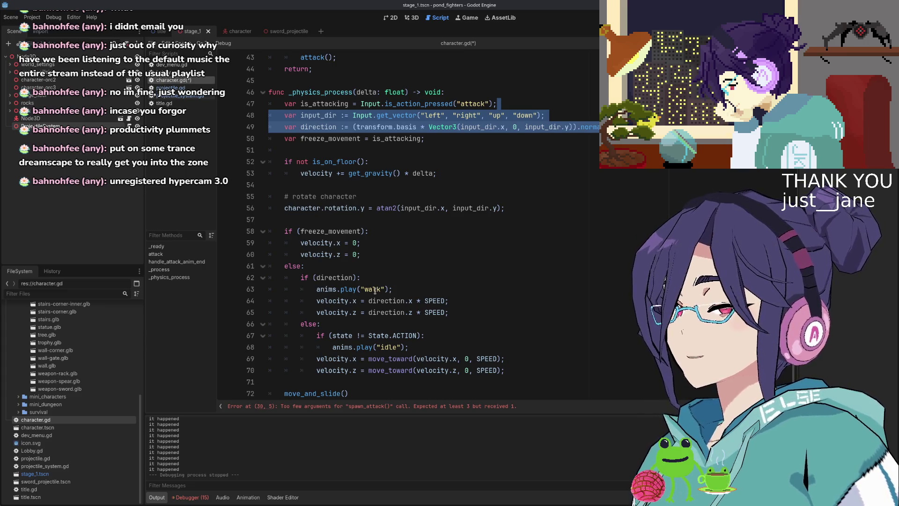
pyautogui.scroll(4, 372, 213)
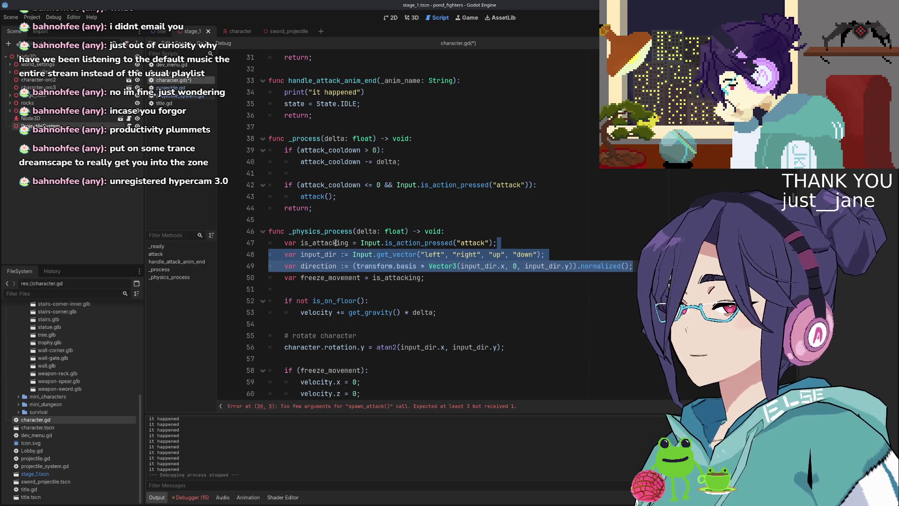
pyautogui.scroll(1, 328, 263)
pyautogui.doubleClick(322, 300)
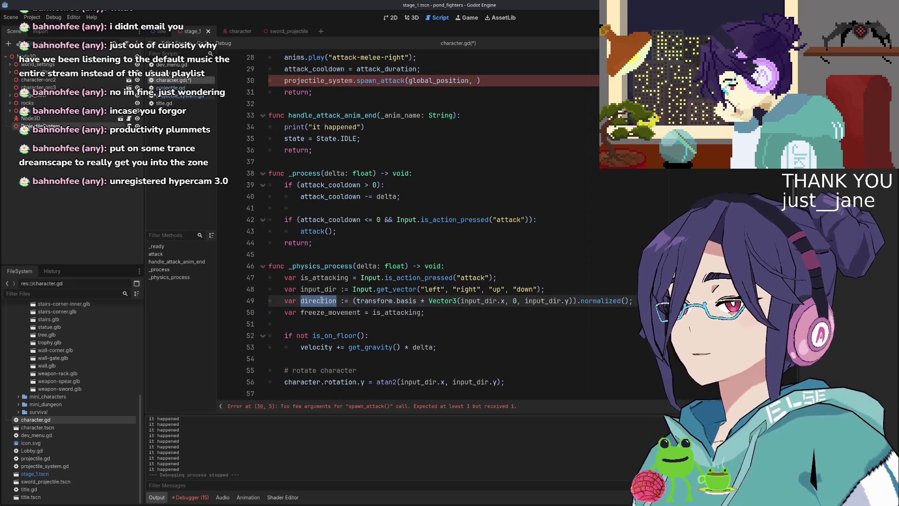
pyautogui.scroll(9, 322, 301)
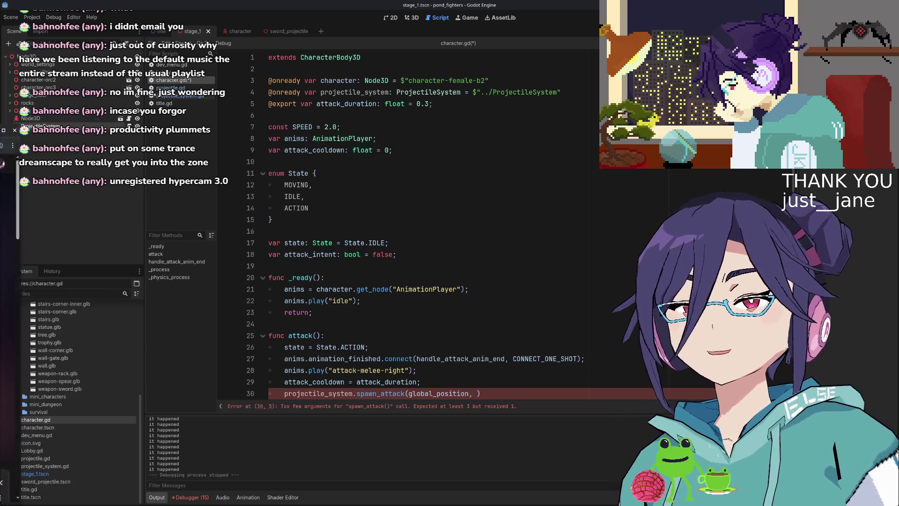
pyautogui.hotkey('alt', 'Tab')
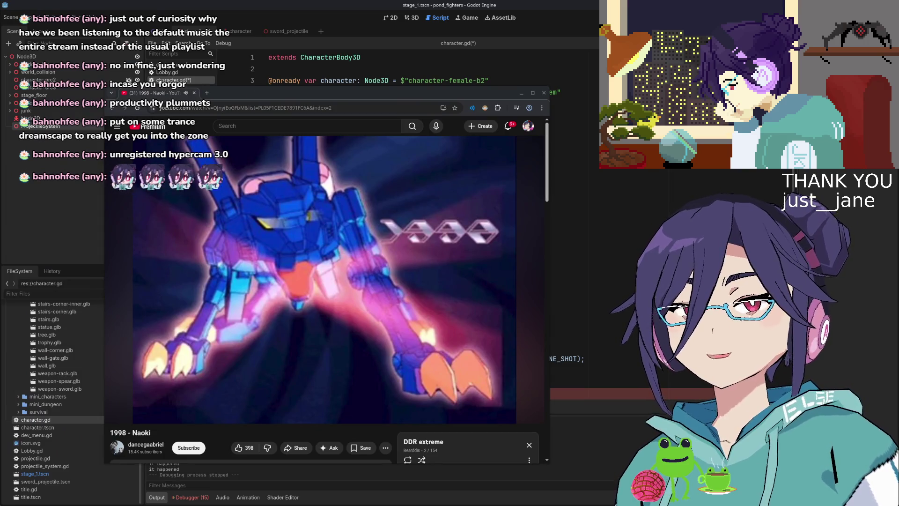
# - Move the YouTube browser window aside and minimize it to reveal character.gd
pyautogui.moveTo(361, 95); pyautogui.dragTo(372, 125)
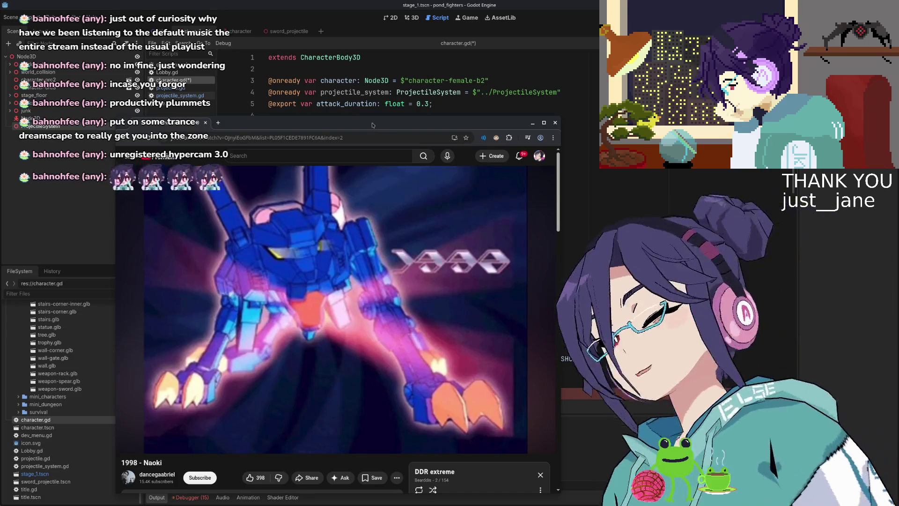
pyautogui.click(532, 123)
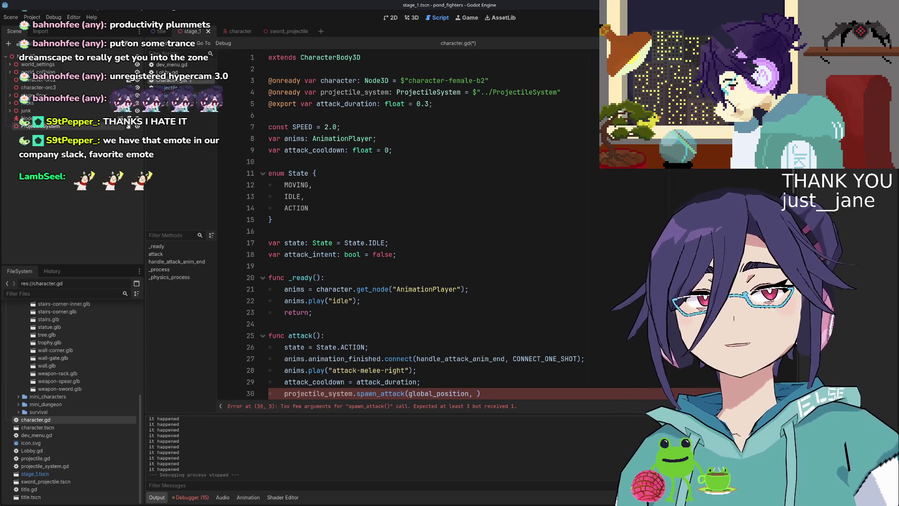
# - Declare a script-level 'var direction' on line 19, after attack_intent
pyautogui.click(421, 253)
pyautogui.scroll(-4, 478, 266)
pyautogui.scroll(4, 470, 246)
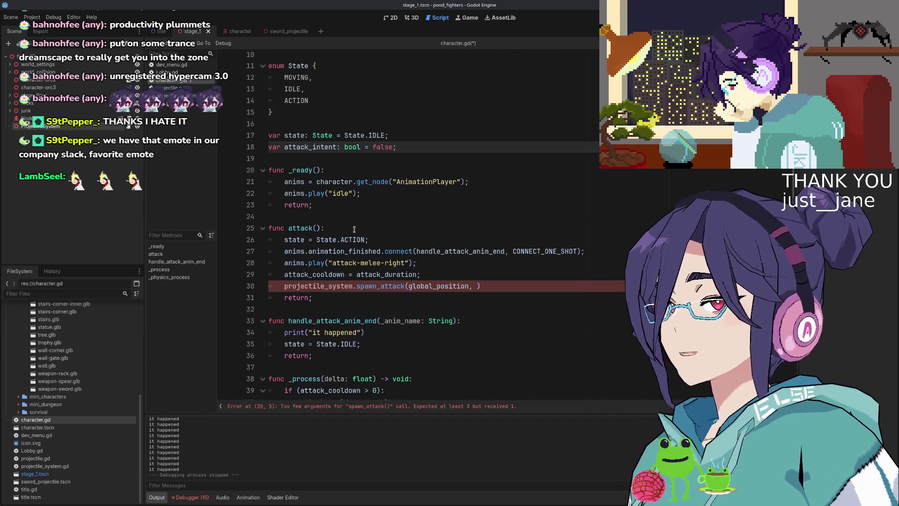
pyautogui.click(300, 227)
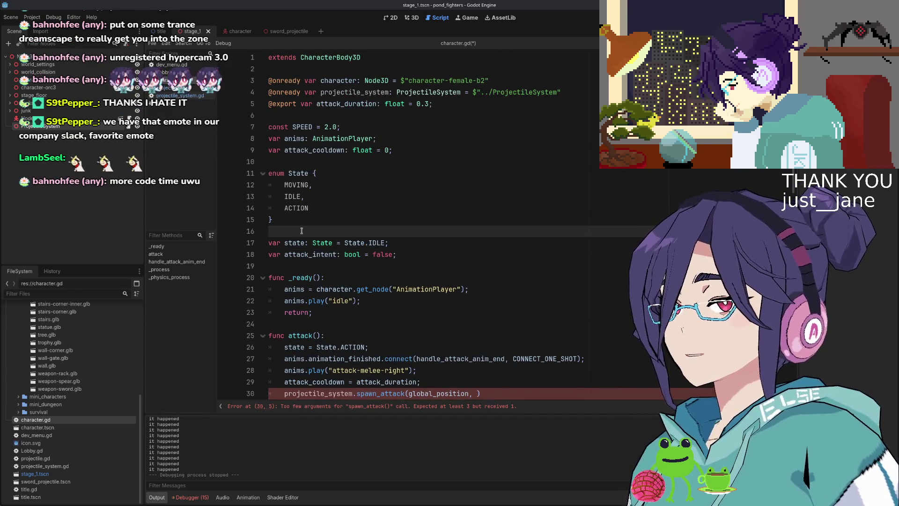
pyautogui.press('Down')
pyautogui.press('Down')
pyautogui.press('Down')
pyautogui.write('var direc')
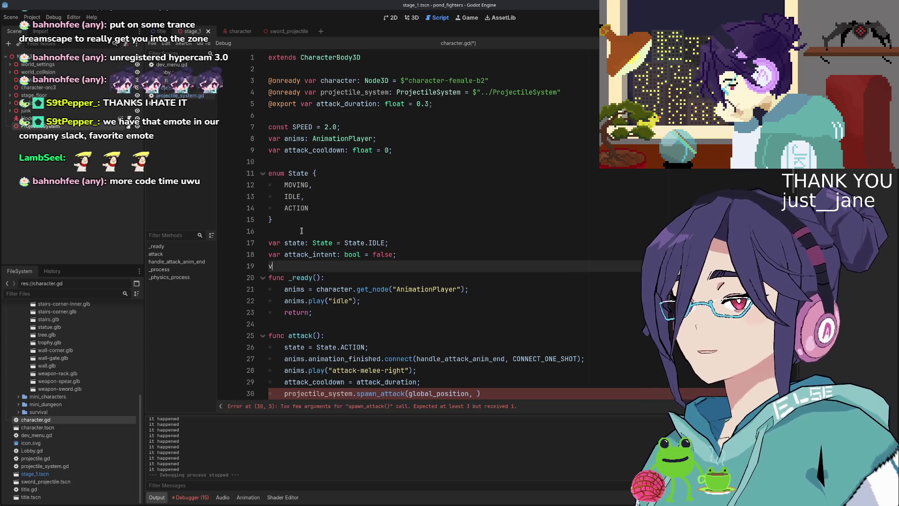
pyautogui.write('tion')
pyautogui.press('Return')
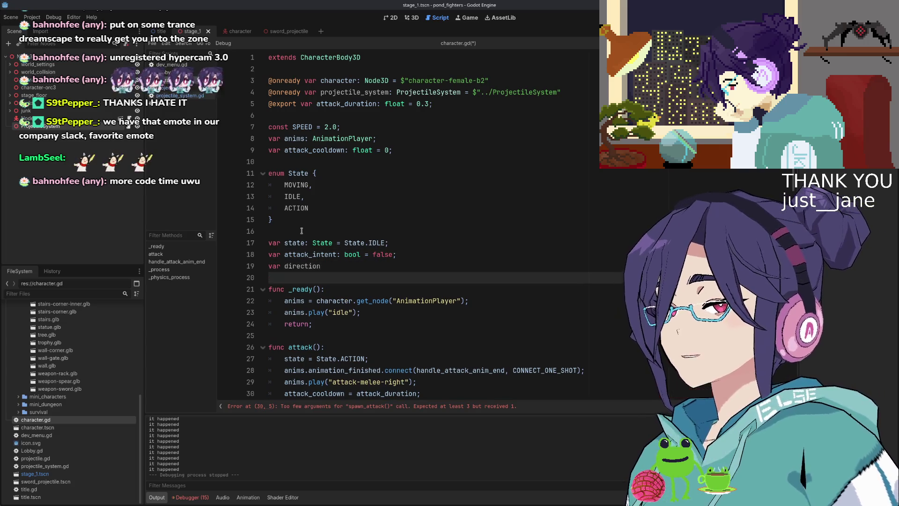
pyautogui.press('Left')
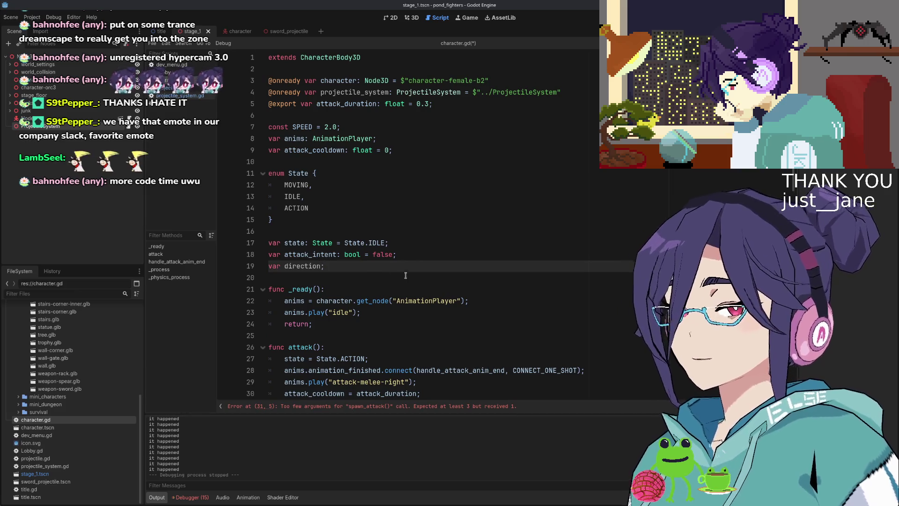
# - Inspect the local direction variable on line 50, then comment out the spawn_attack call on line 31
pyautogui.scroll(-10, 400, 273)
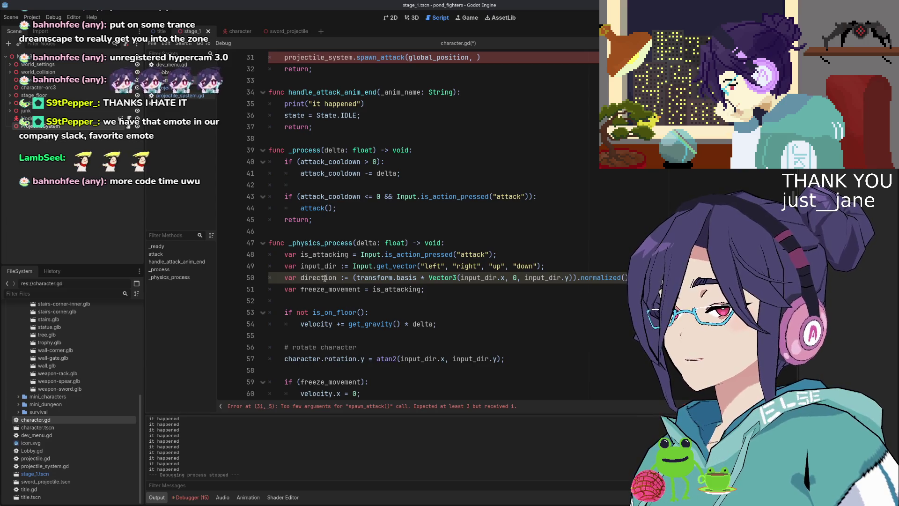
pyautogui.click(325, 278)
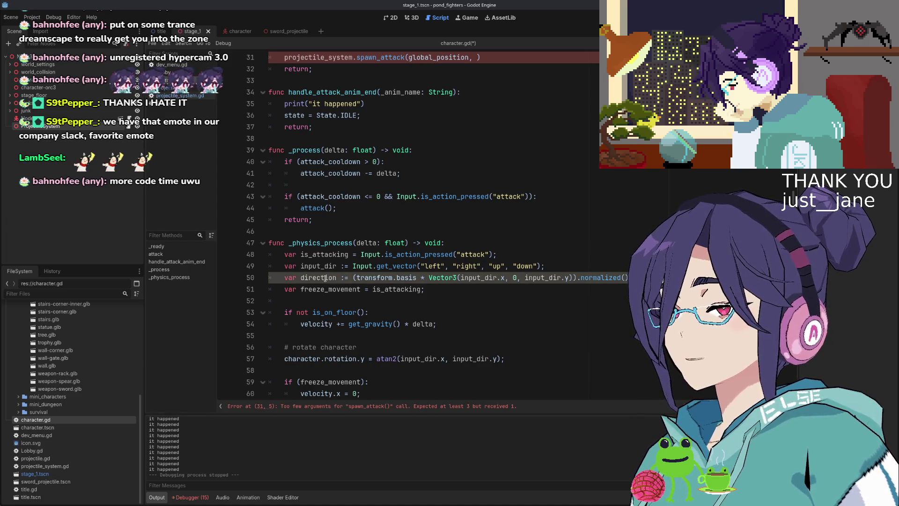
pyautogui.click(311, 267)
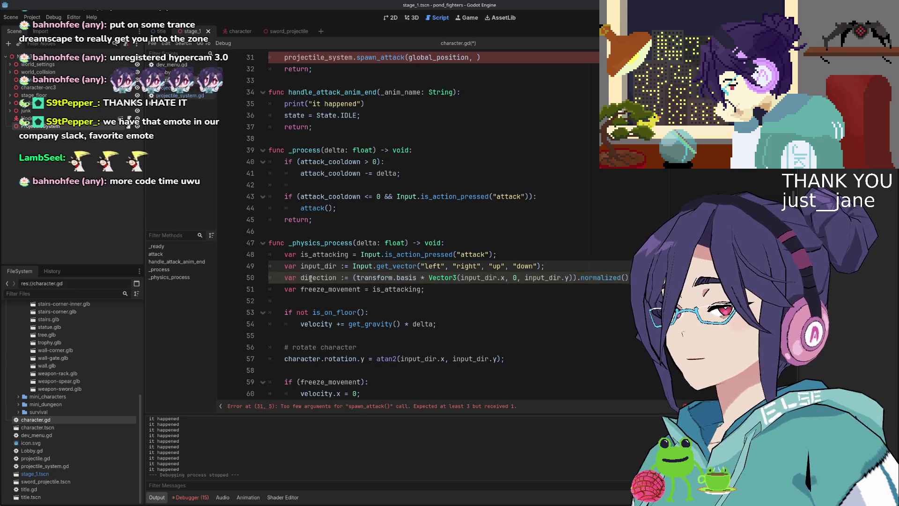
pyautogui.click(311, 278)
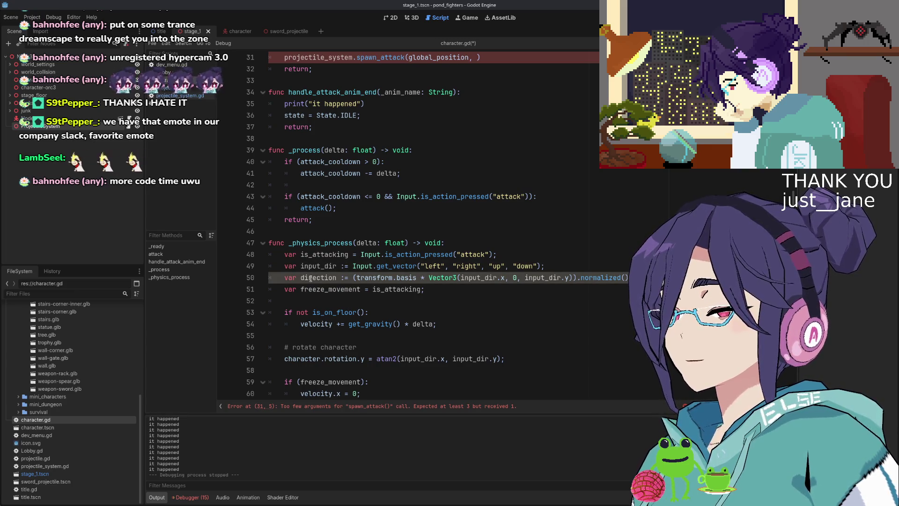
pyautogui.scroll(5, 310, 279)
pyautogui.click(488, 267)
pyautogui.hotkey('ctrl', 'k')
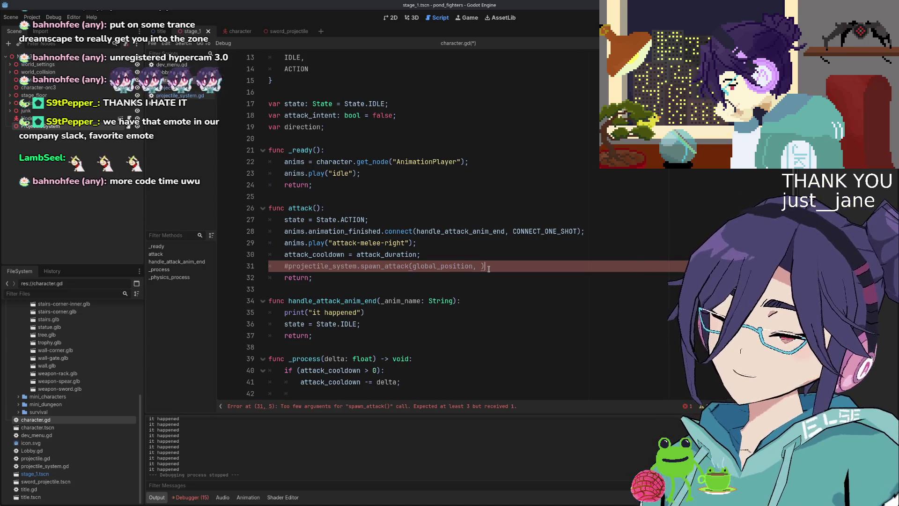
# - End the local direction line 50 with ';' and remove a trial direction entry on line 52
pyautogui.scroll(-6, 328, 281)
pyautogui.click(328, 278)
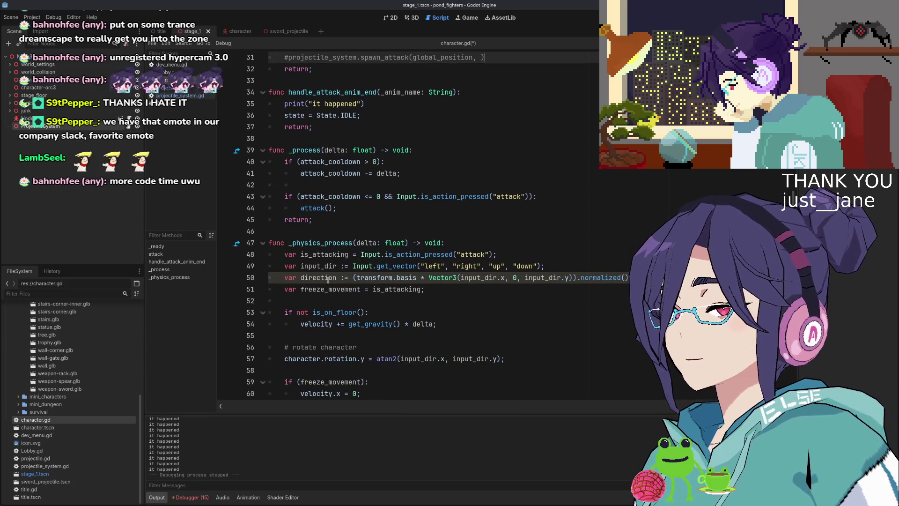
pyautogui.write(';')
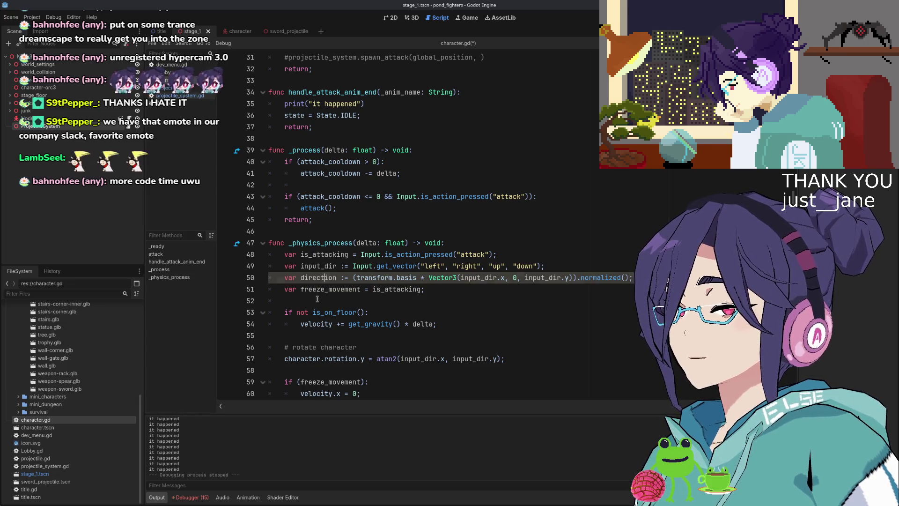
pyautogui.click(315, 301)
pyautogui.write('di')
pyautogui.press('Return')
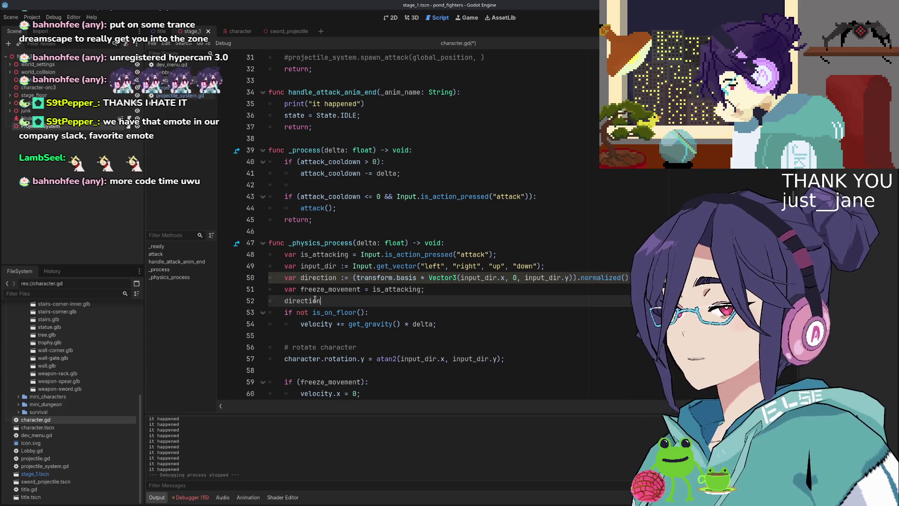
pyautogui.moveTo(324, 304); pyautogui.dragTo(284, 303)
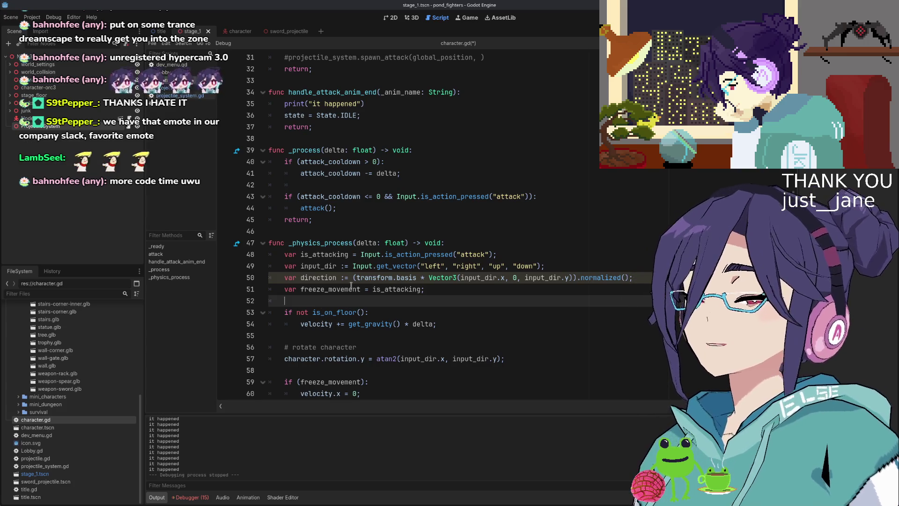
pyautogui.press('BackSpace')
pyautogui.scroll(7, 328, 234)
# - Test-type direction under freeze_movement, then undo it
pyautogui.click(335, 163)
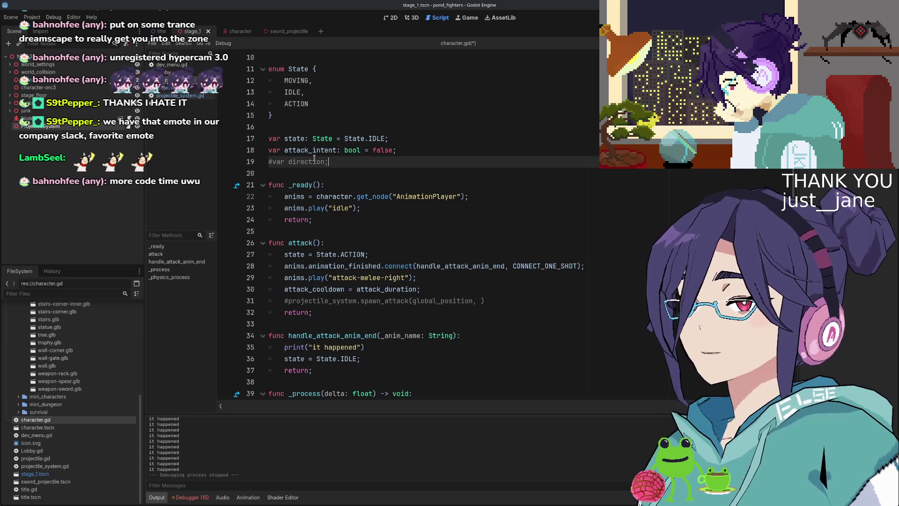
pyautogui.scroll(-10, 336, 164)
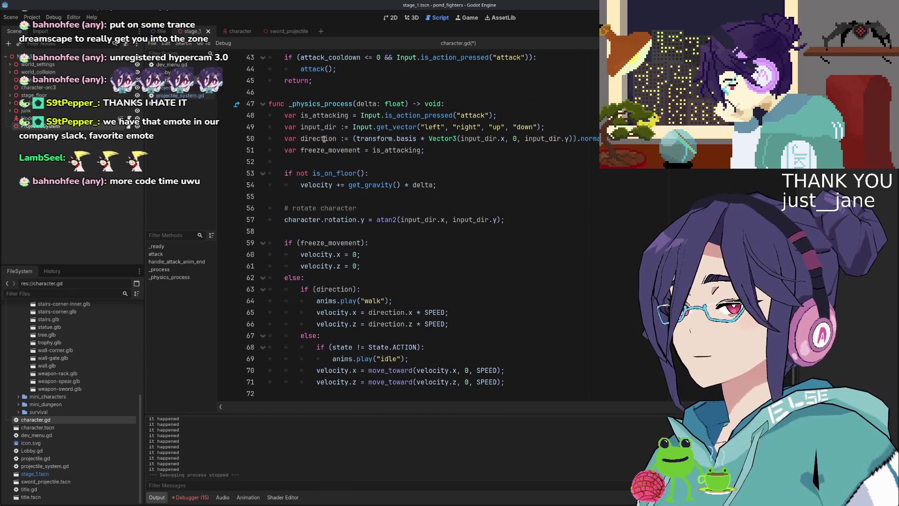
pyautogui.click(324, 139)
pyautogui.click(309, 161)
pyautogui.write('direction')
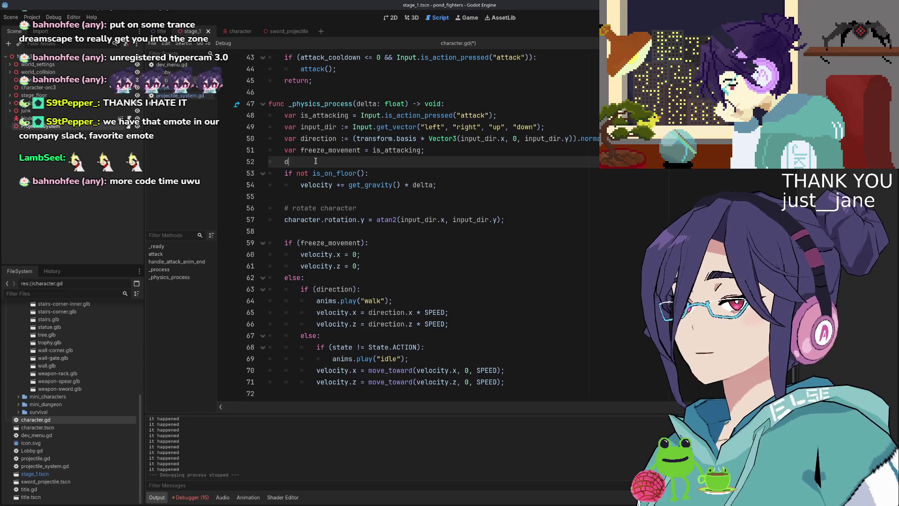
pyautogui.press('Escape')
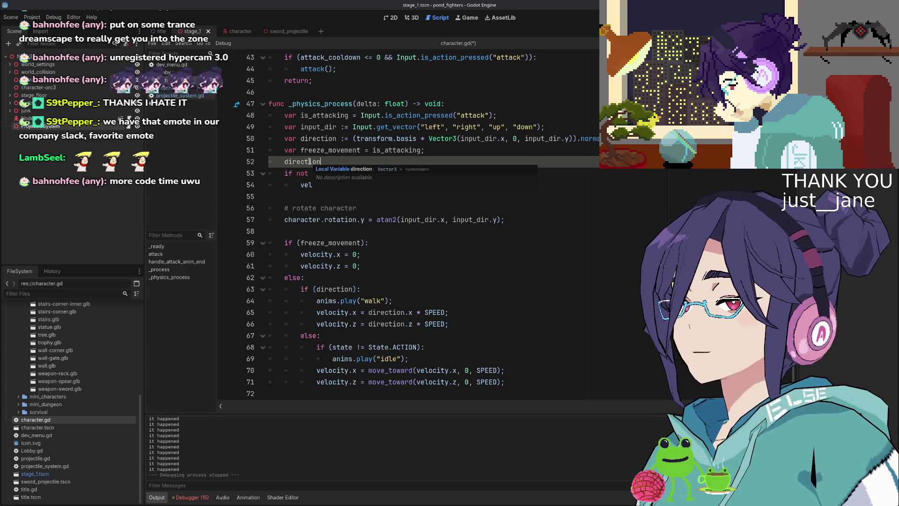
pyautogui.hotkey('ctrl', 'z')
# - Bring up and dismiss the context menu on the direction declaration at line 19
pyautogui.scroll(10, 314, 161)
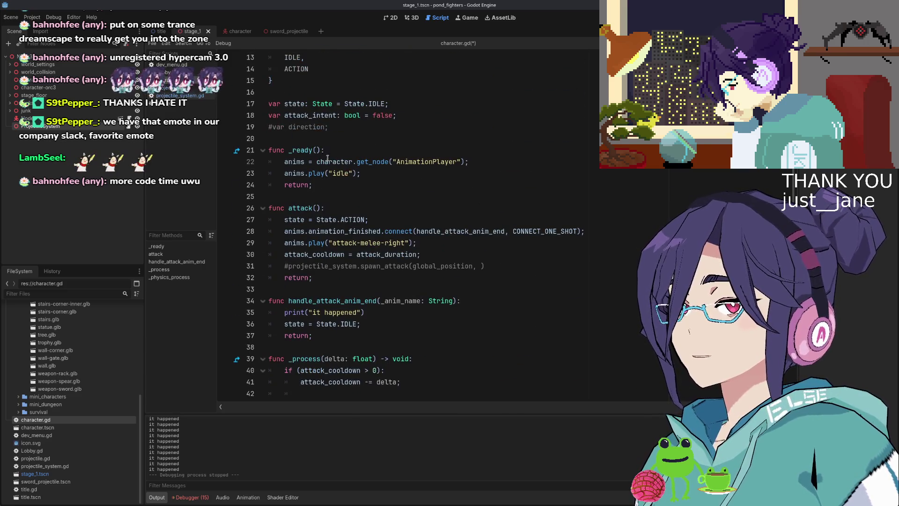
pyautogui.click(334, 128)
pyautogui.rightClick(334, 131)
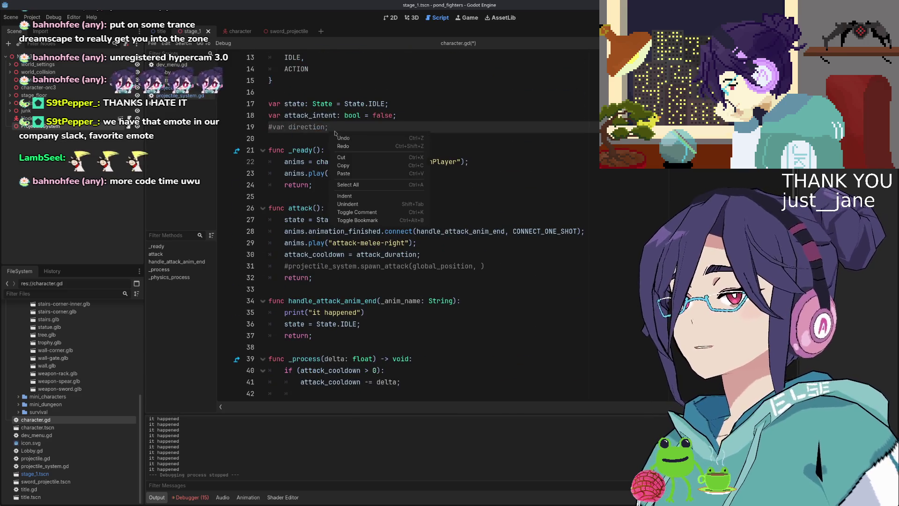
pyautogui.click(345, 127)
# - Uncomment line 19 and type it as 'var direction: Vector3;'
pyautogui.hotkey('ctrl', 'k')
pyautogui.press('BackSpace')
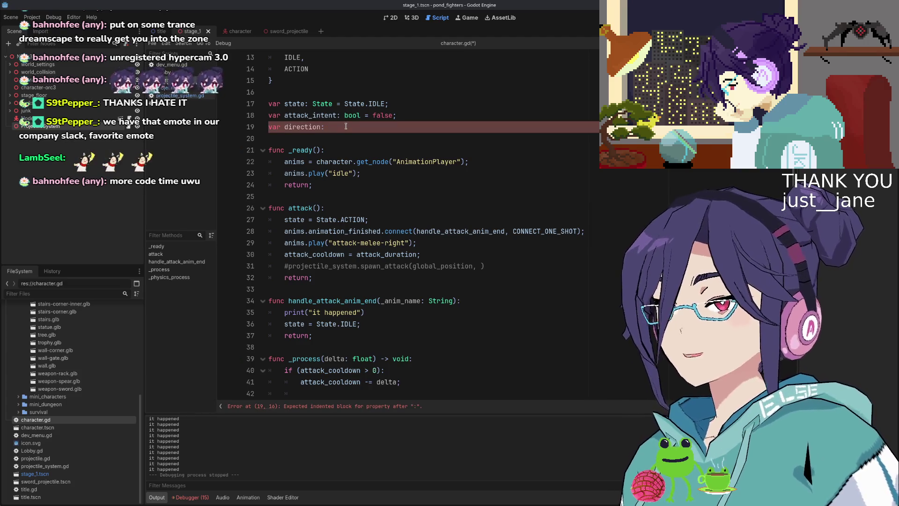
pyautogui.write('Vector')
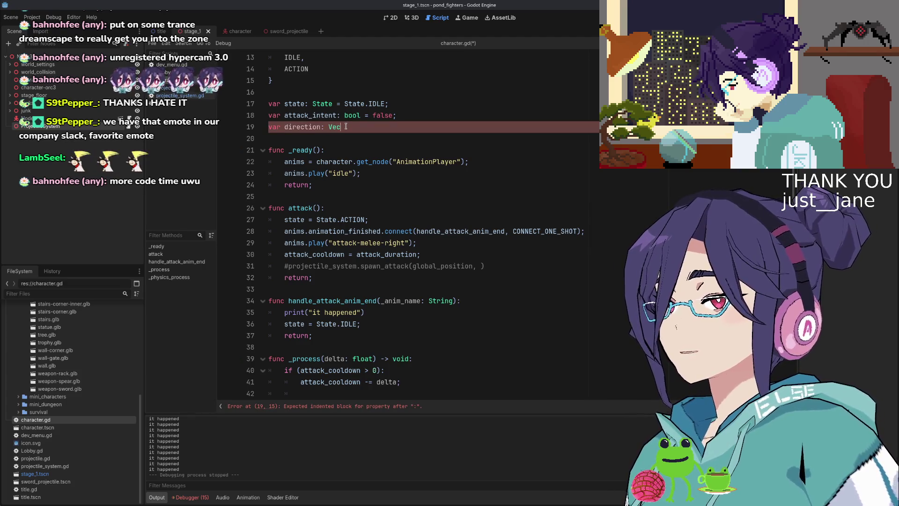
pyautogui.write('3')
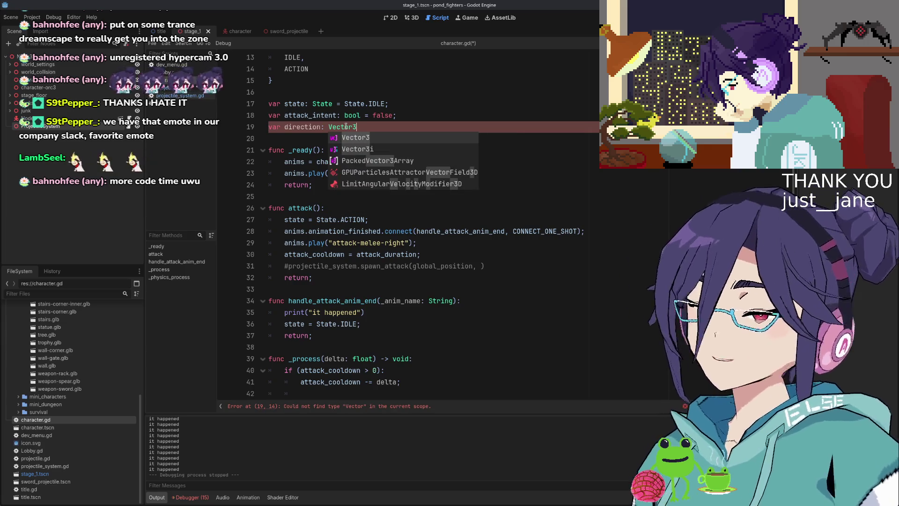
pyautogui.write(';')
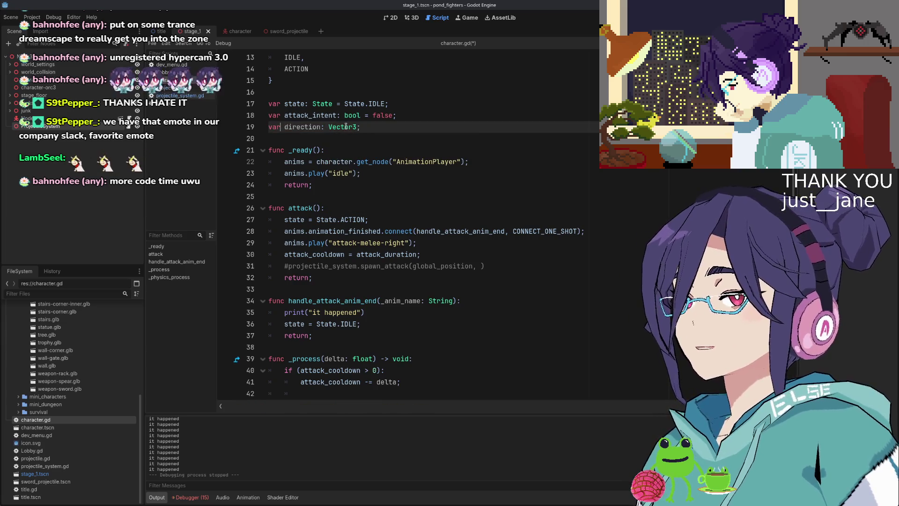
# - Turn line 50 into a plain direction assignment by deleting 'var' and the colon, and save
pyautogui.scroll(-6, 346, 126)
pyautogui.click(303, 278)
pyautogui.press('BackSpace')
pyautogui.press('BackSpace')
pyautogui.press('BackSpace')
pyautogui.hotkey('ctrl', 's')
pyautogui.doubleClick(299, 278)
pyautogui.scroll(2, 299, 276)
pyautogui.scroll(-2, 299, 277)
pyautogui.click(330, 277)
pyautogui.press('BackSpace')
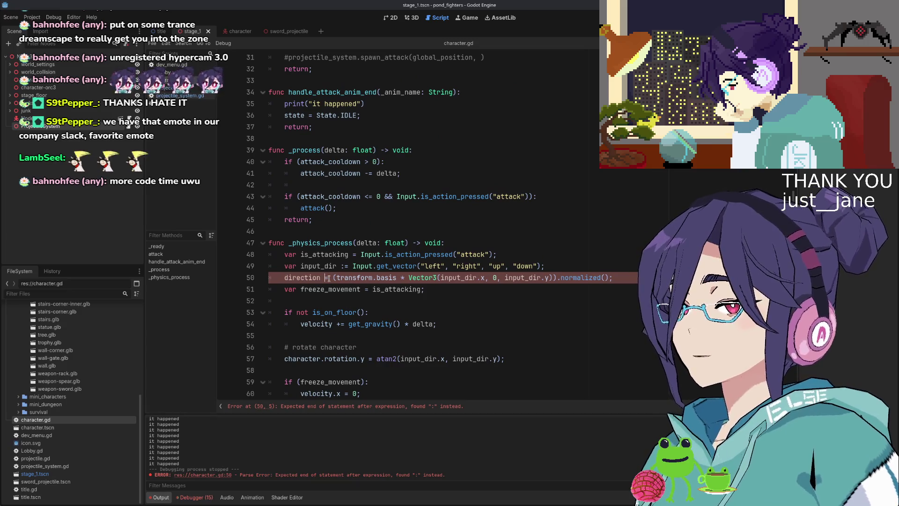
# - Uncomment the spawn_attack call on line 31
pyautogui.scroll(1, 360, 271)
pyautogui.scroll(2, 359, 271)
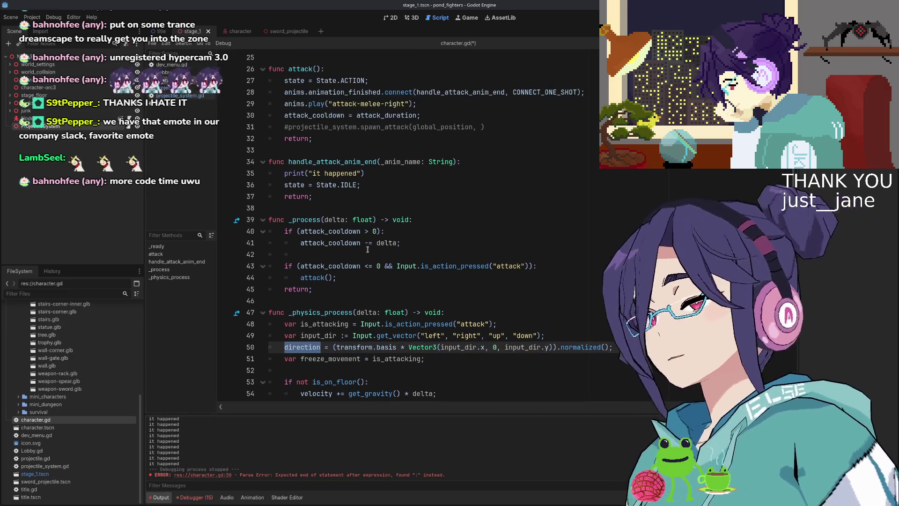
pyautogui.click(481, 127)
pyautogui.hotkey('ctrl', 'k')
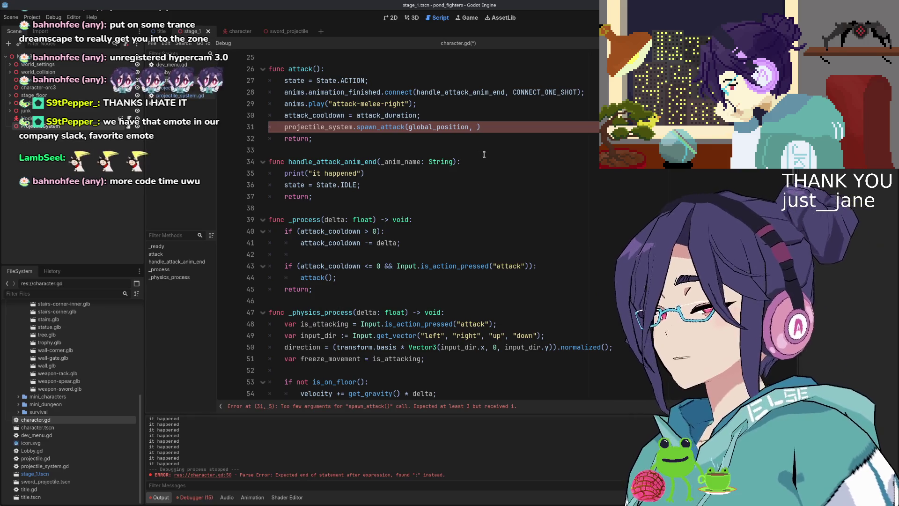
# - Undo the earlier edit to the direction line
pyautogui.scroll(-3, 485, 159)
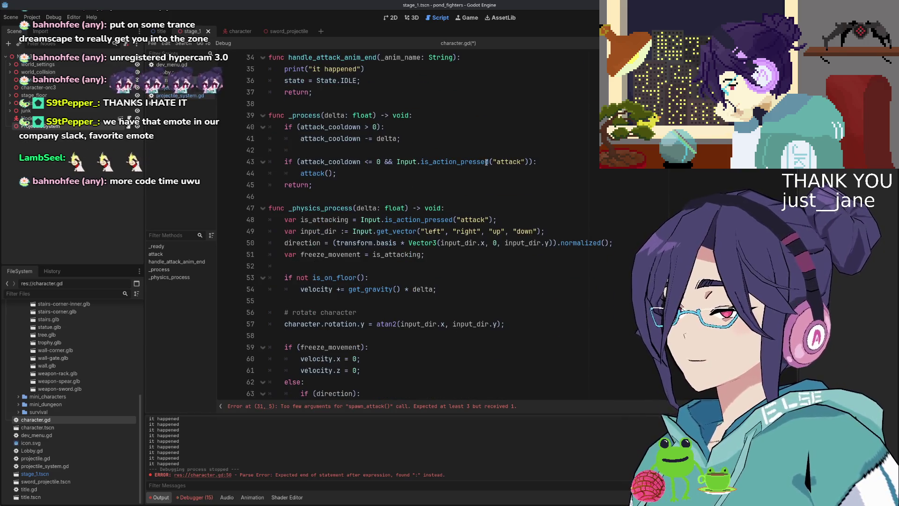
pyautogui.scroll(-1, 379, 200)
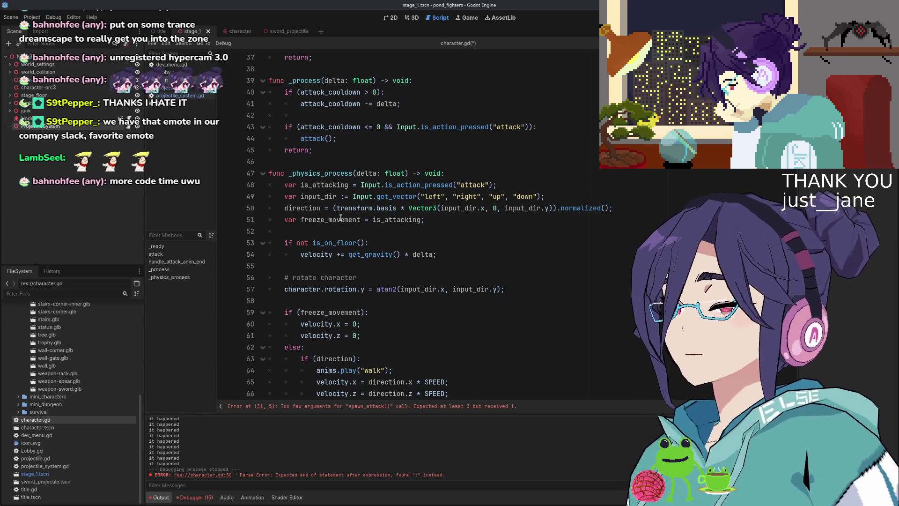
pyautogui.scroll(2, 301, 196)
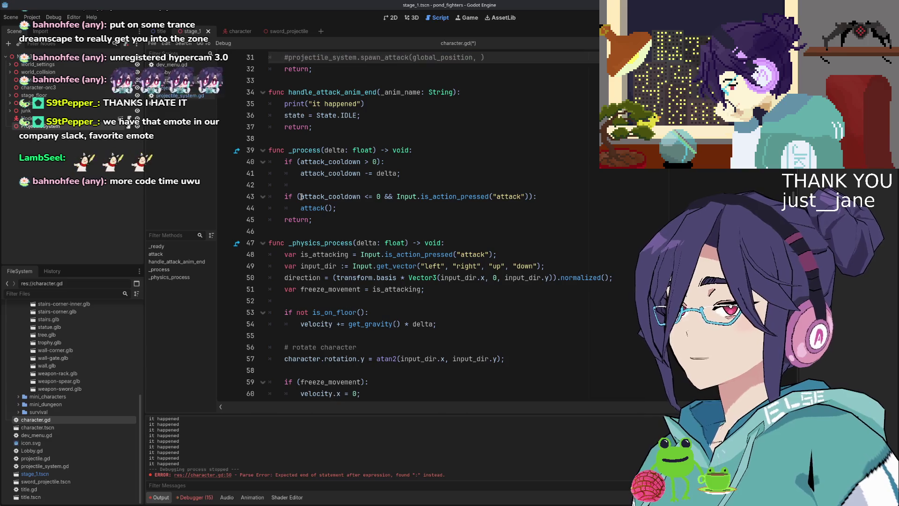
pyautogui.keyDown('ctrl'); pyautogui.scroll(1, 313, 192); pyautogui.keyUp('ctrl')
pyautogui.keyDown('ctrl'); pyautogui.scroll(-1, 314, 192); pyautogui.keyUp('ctrl')
pyautogui.hotkey('ctrl', 'z')
pyautogui.hotkey('ctrl', 'z')
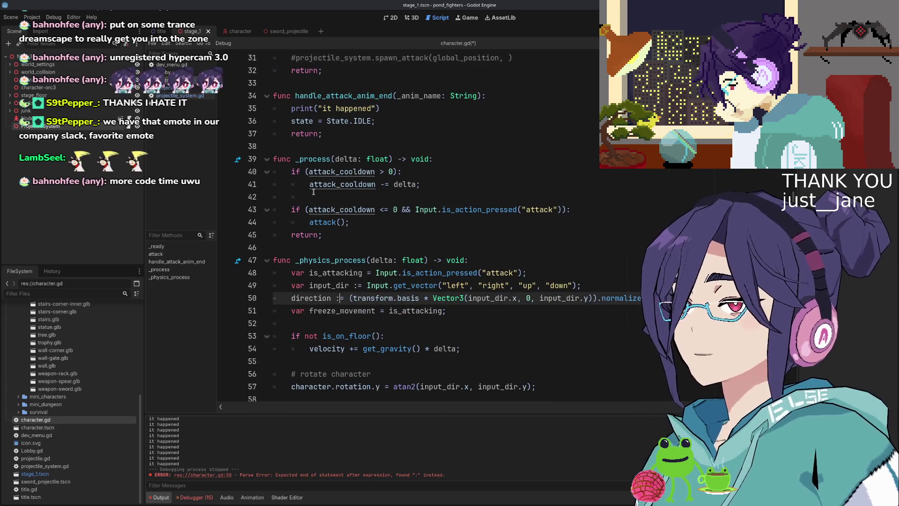
pyautogui.scroll(10, 313, 192)
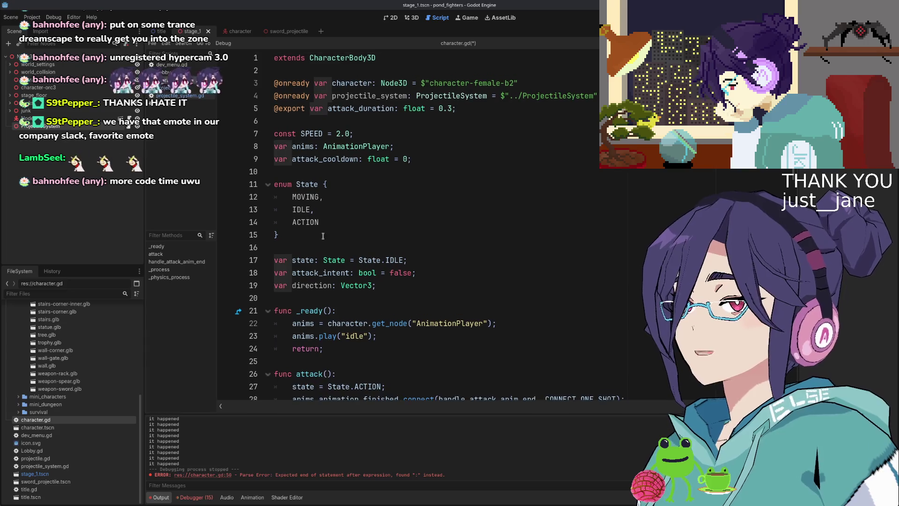
pyautogui.scroll(-2, 313, 191)
# - Change line 19's declaration to 'var input_direction: Vector2'
pyautogui.click(370, 211)
pyautogui.press('BackSpace')
pyautogui.write('2')
pyautogui.press('Home')
pyautogui.write('input_')
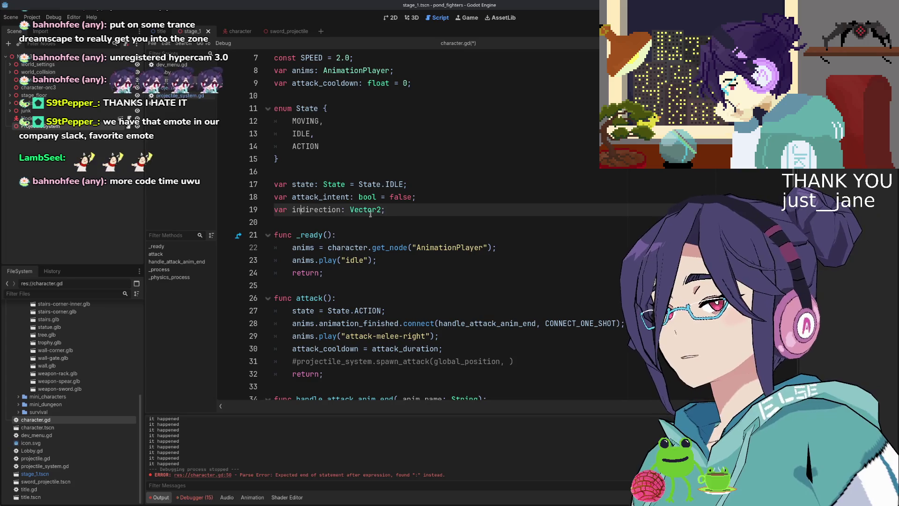
pyautogui.hotkey('ctrl', 'd')
# - On line 49, delete 'var' and rename input_dir to input_direction
pyautogui.scroll(-11, 370, 213)
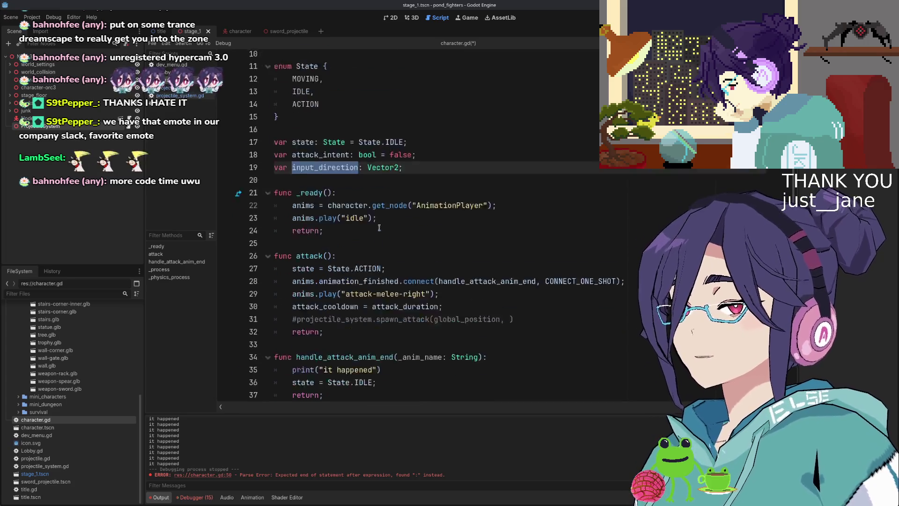
pyautogui.scroll(3, 343, 260)
pyautogui.scroll(-2, 343, 260)
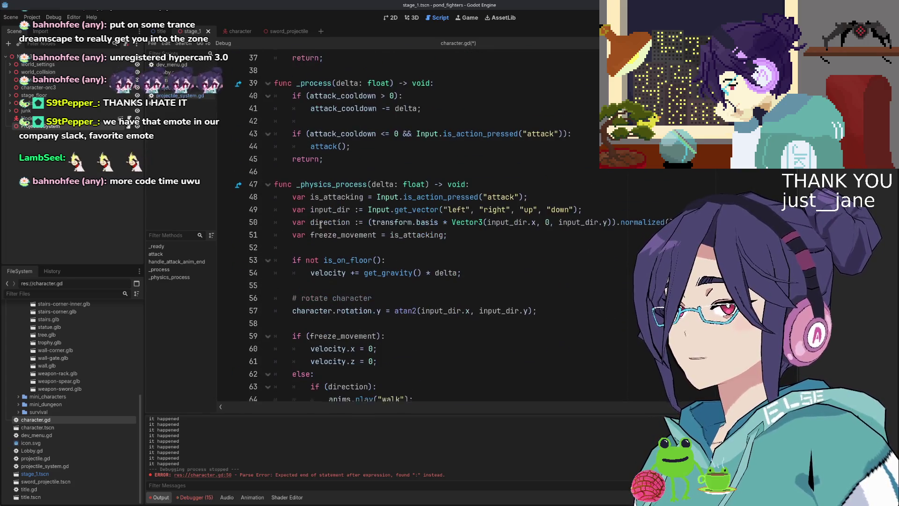
pyautogui.doubleClick(310, 210)
pyautogui.press('Delete')
pyautogui.press('Delete')
pyautogui.doubleClick(311, 209)
pyautogui.write('input_direction')
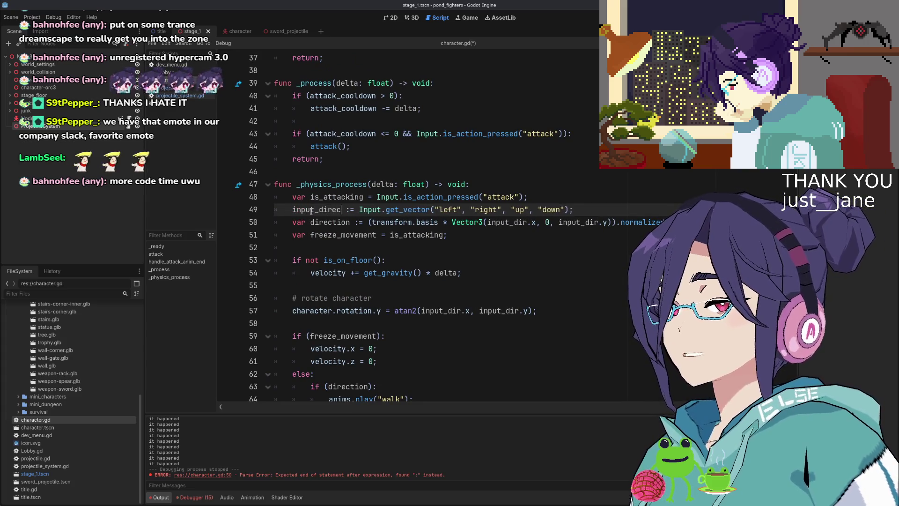
pyautogui.doubleClick(312, 209)
pyautogui.hotkey('ctrl', 'c')
# - Replace the input_dir uses on lines 50 and 57 with input_direction
pyautogui.scroll(-3, 594, 110)
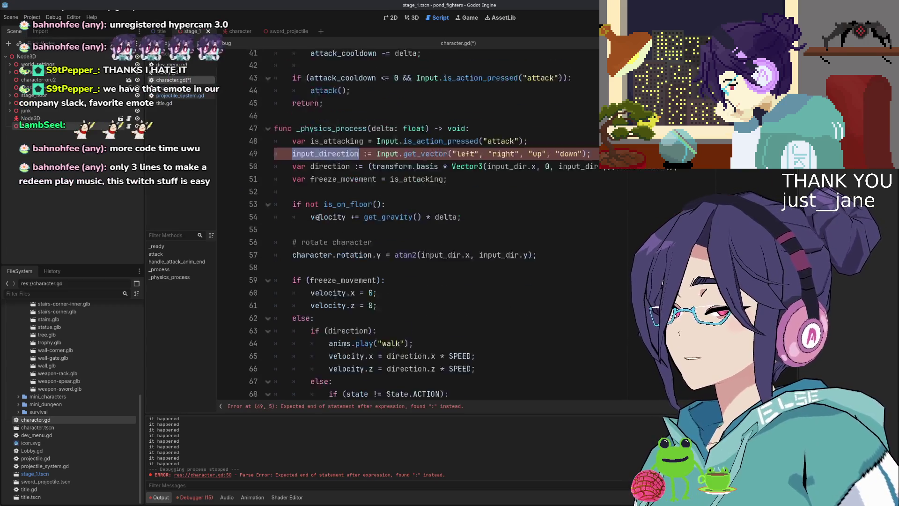
pyautogui.doubleClick(512, 108)
pyautogui.hotkey('ctrl', 'v')
pyautogui.doubleClick(441, 197)
pyautogui.hotkey('ctrl', 'v')
pyautogui.doubleClick(511, 197)
pyautogui.hotkey('ctrl', 'v')
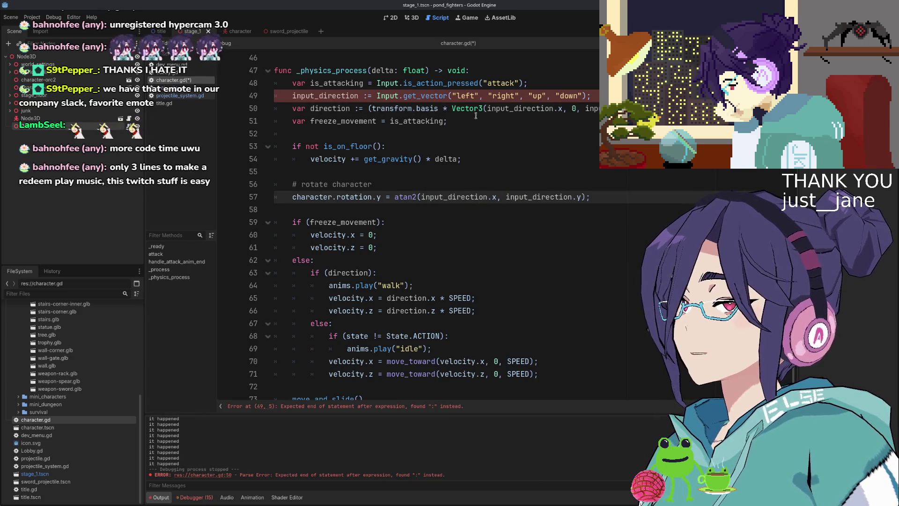
# - Delete the ':' on line 49 so it assigns the script-level input_direction
pyautogui.click(363, 95)
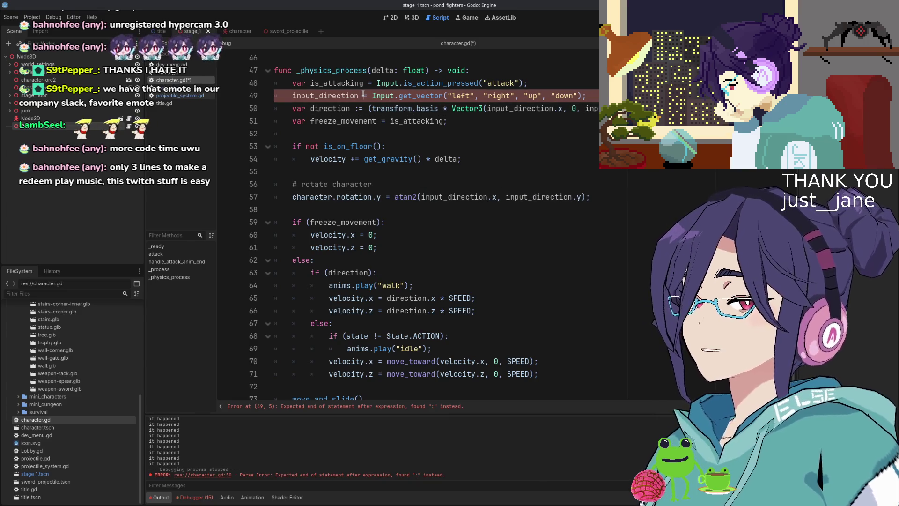
pyautogui.press('Delete')
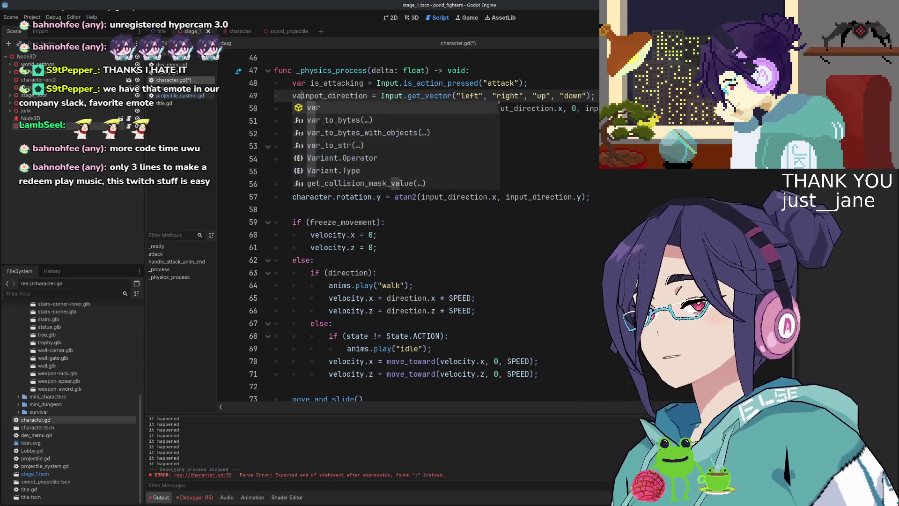
pyautogui.press('Home')
# - Check the projectile_system declaration on line 4 and highlight every use of input_direction
pyautogui.scroll(10, 588, 141)
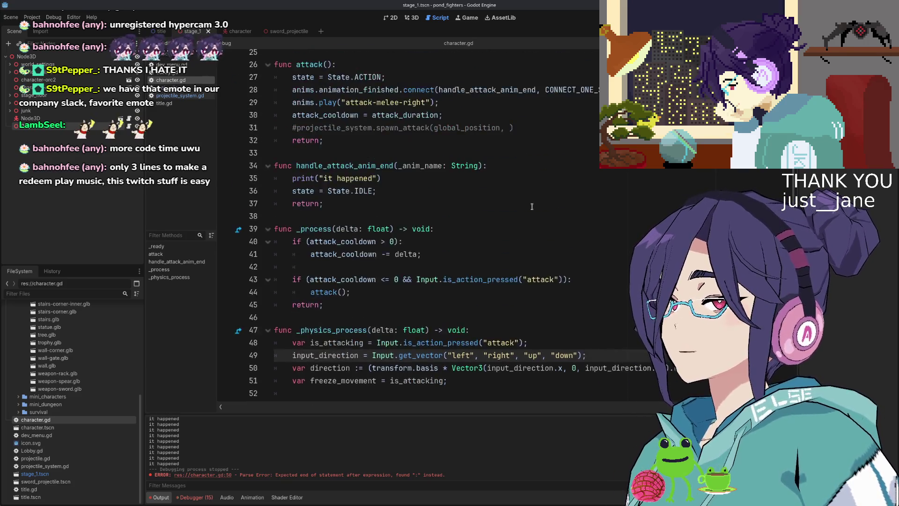
pyautogui.scroll(4, 452, 227)
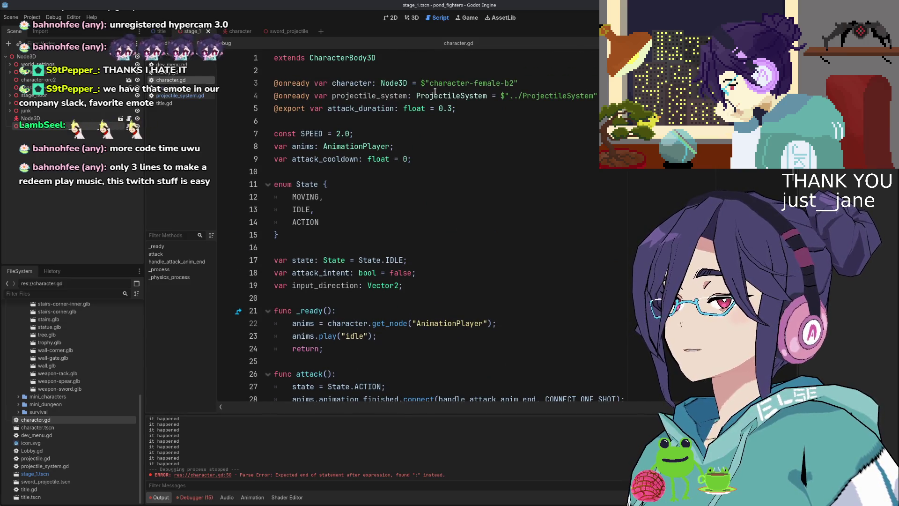
pyautogui.doubleClick(395, 98)
pyautogui.scroll(-2, 326, 206)
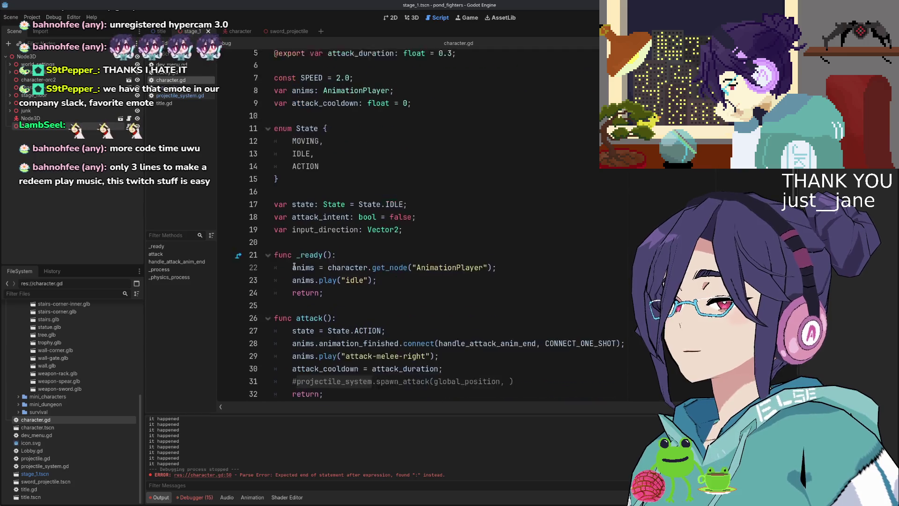
pyautogui.doubleClick(325, 209)
pyautogui.scroll(-10, 325, 209)
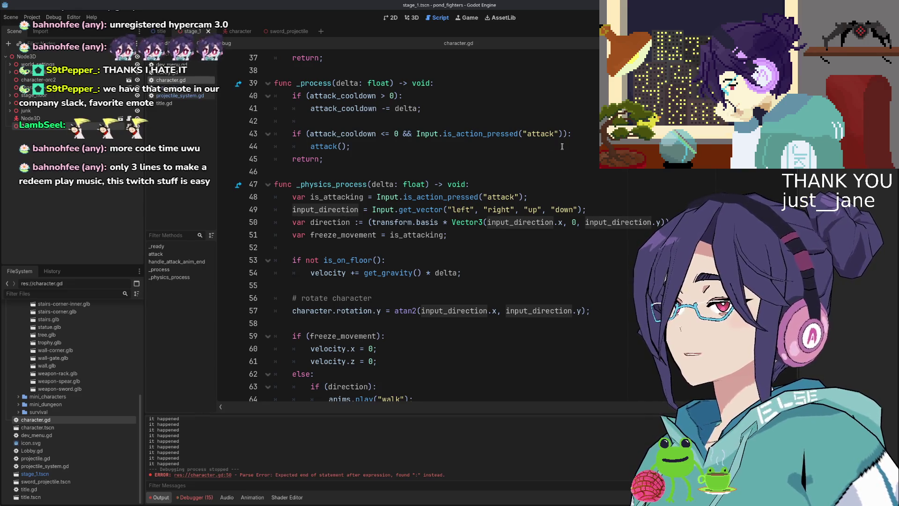
pyautogui.scroll(5, 527, 294)
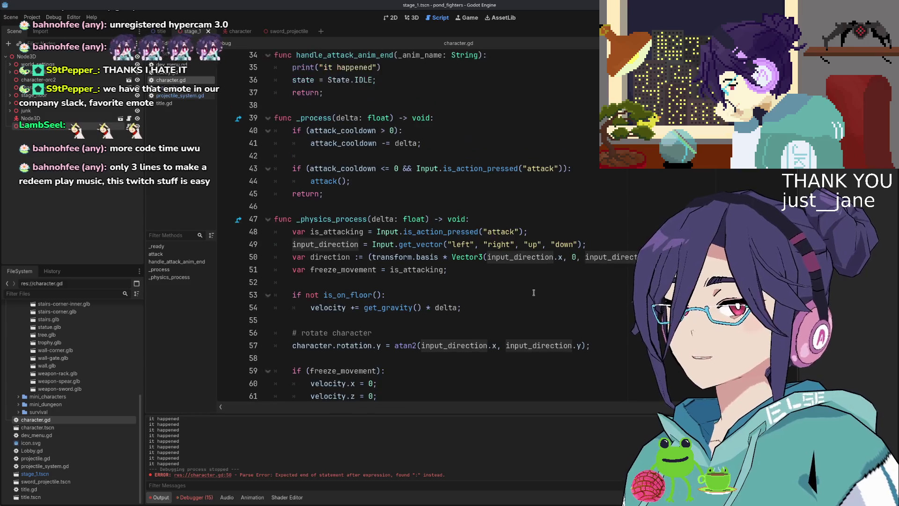
pyautogui.scroll(-4, 527, 294)
pyautogui.scroll(1, 529, 293)
pyautogui.scroll(-2, 528, 294)
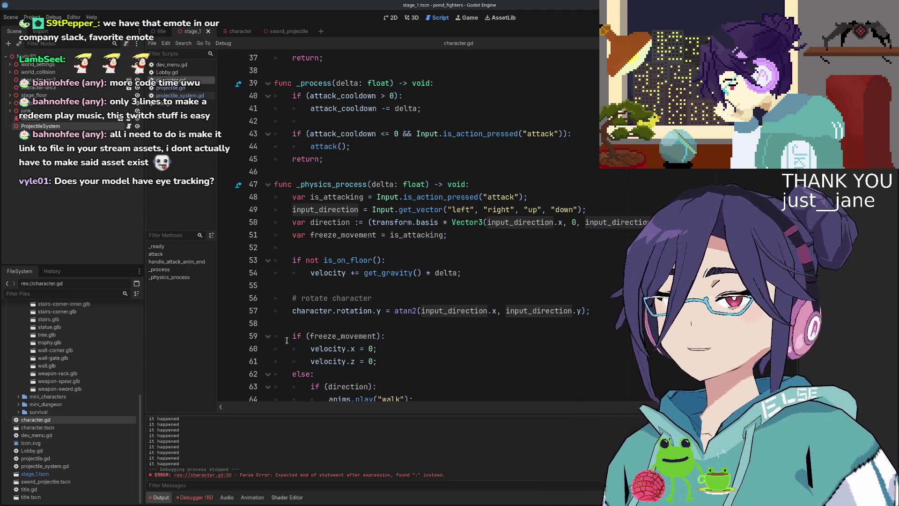
pyautogui.scroll(3, 508, 276)
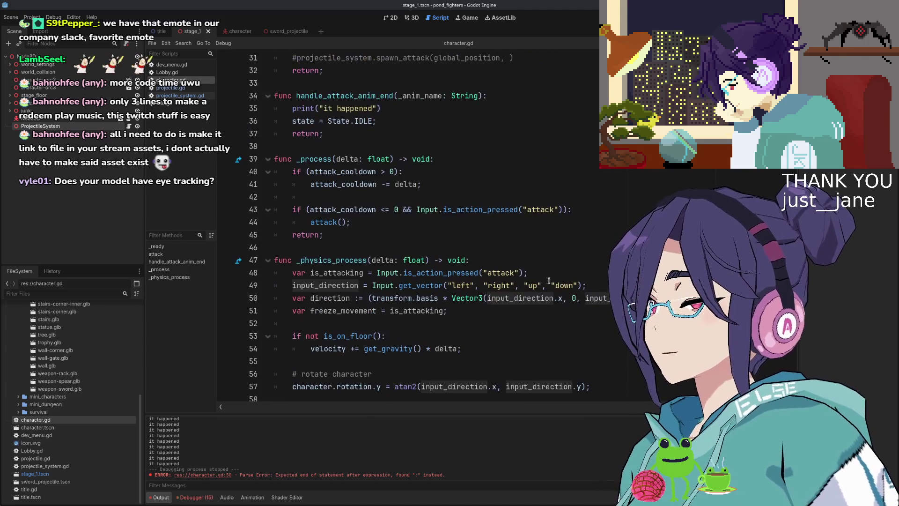
pyautogui.scroll(-4, 508, 276)
pyautogui.scroll(3, 496, 282)
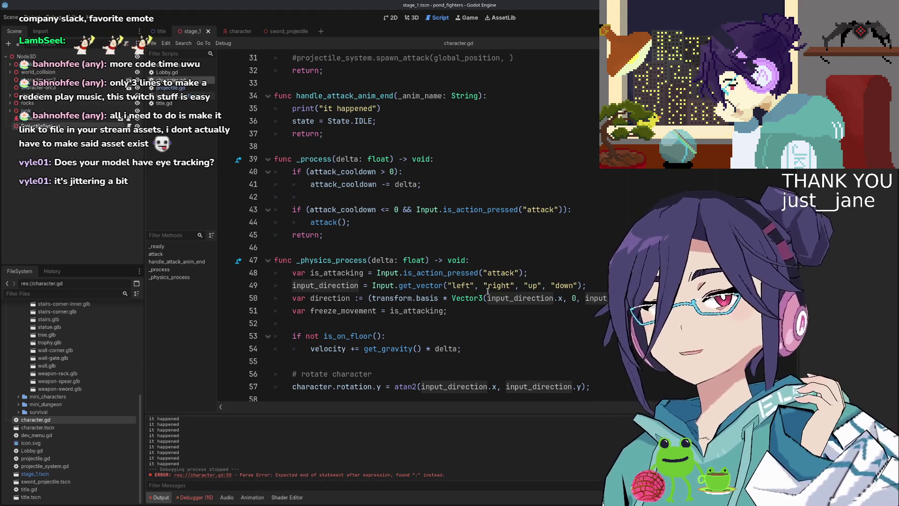
pyautogui.scroll(-1, 491, 288)
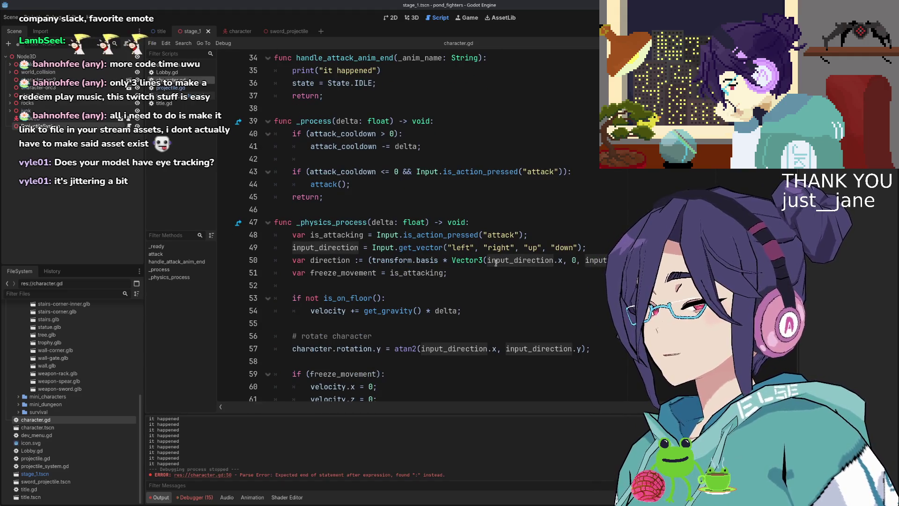
pyautogui.scroll(-2, 495, 264)
pyautogui.scroll(3, 496, 263)
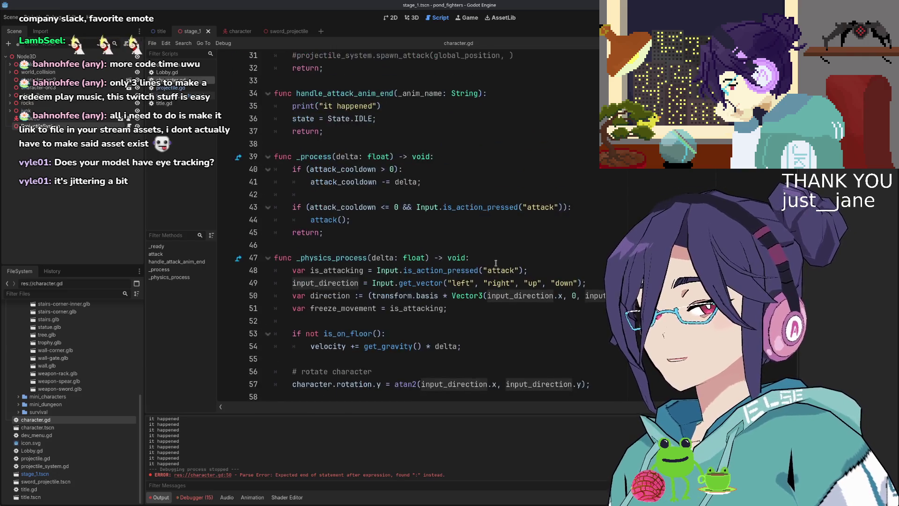
pyautogui.scroll(-2, 495, 263)
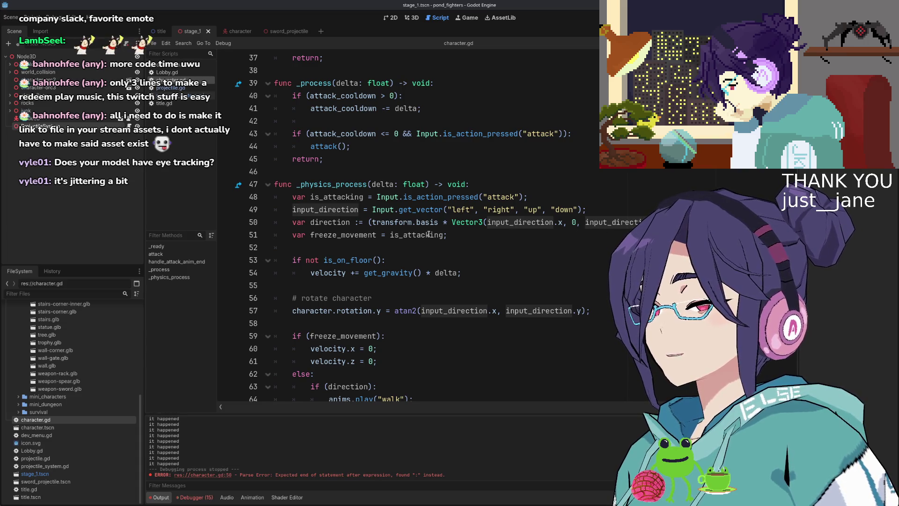
pyautogui.click(352, 235)
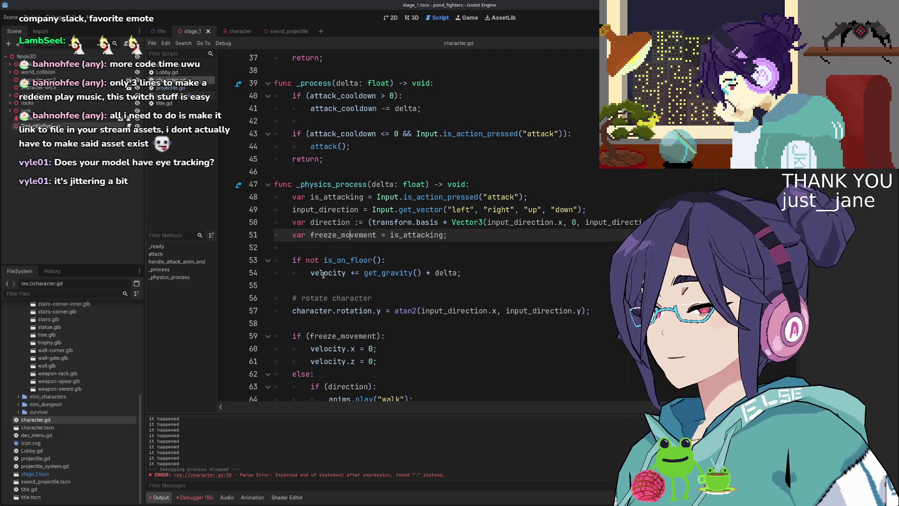
pyautogui.moveTo(323, 275)
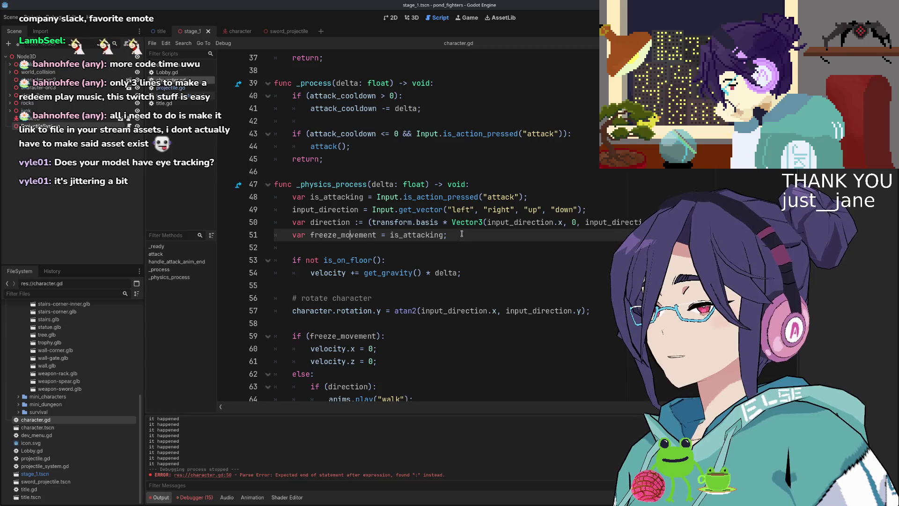
pyautogui.scroll(2, 473, 225)
pyautogui.scroll(2, 473, 225)
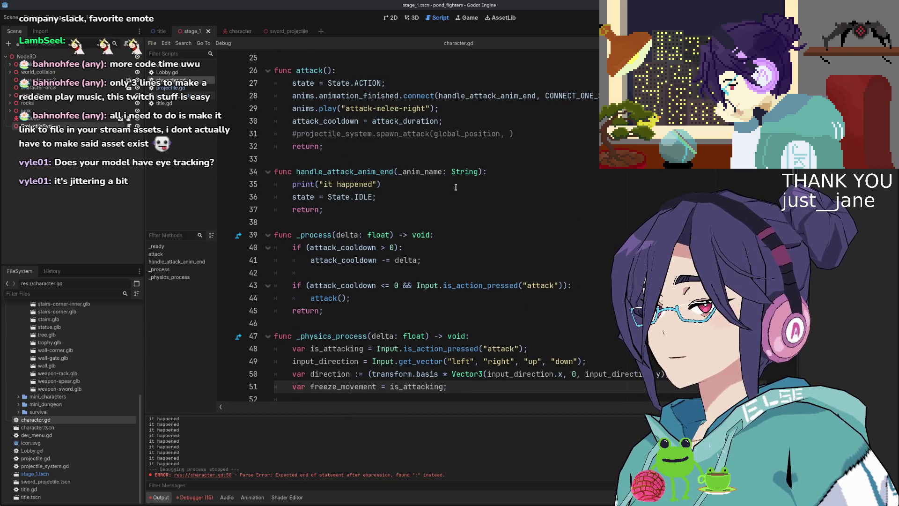
# - Uncomment the spawn_attack call on line 31 and add input_direction as its second argument
pyautogui.click(504, 133)
pyautogui.hotkey('ctrl', 'k')
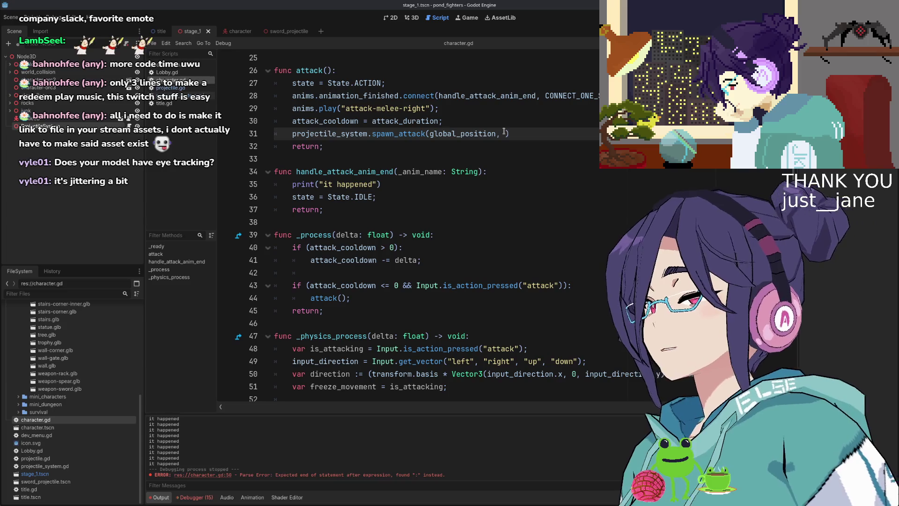
pyautogui.scroll(2, 504, 133)
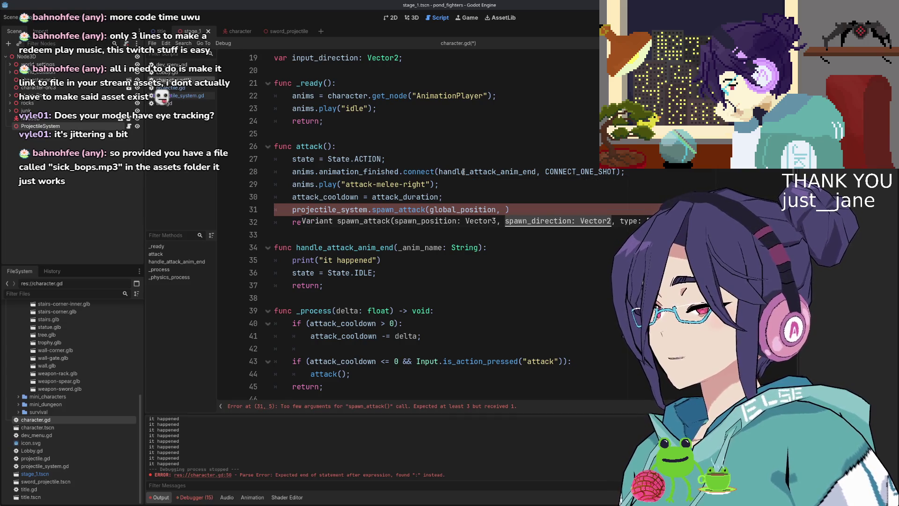
pyautogui.write('input_dire')
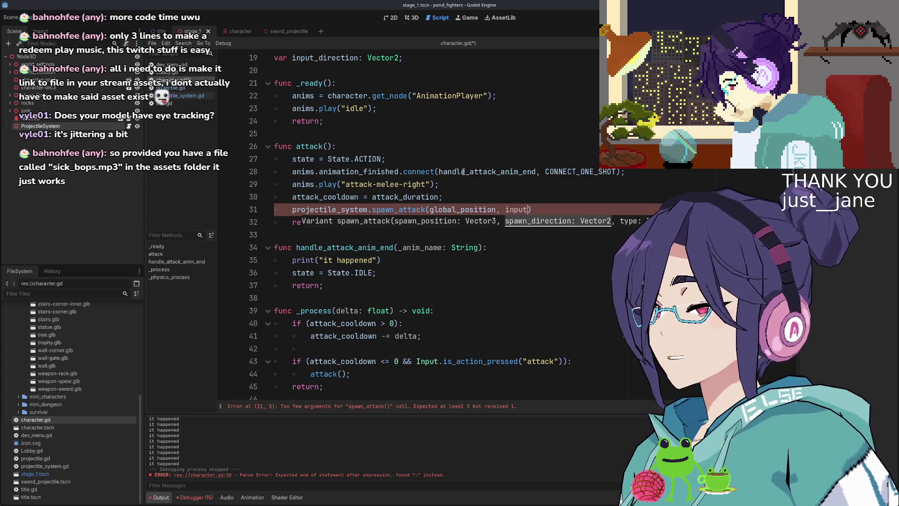
pyautogui.press('Return')
# - Pass a ProjectileSystem weapon type as the third argument and save character.gd
pyautogui.write(', P')
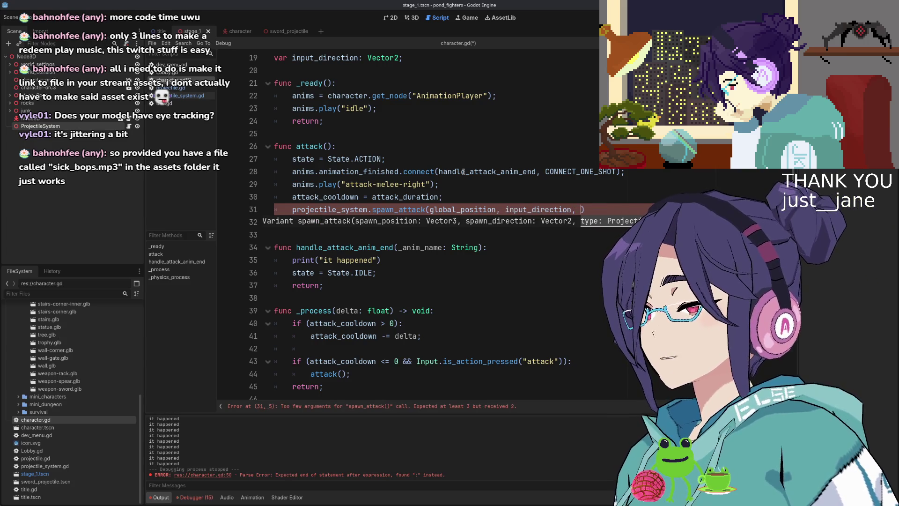
pyautogui.write('ro')
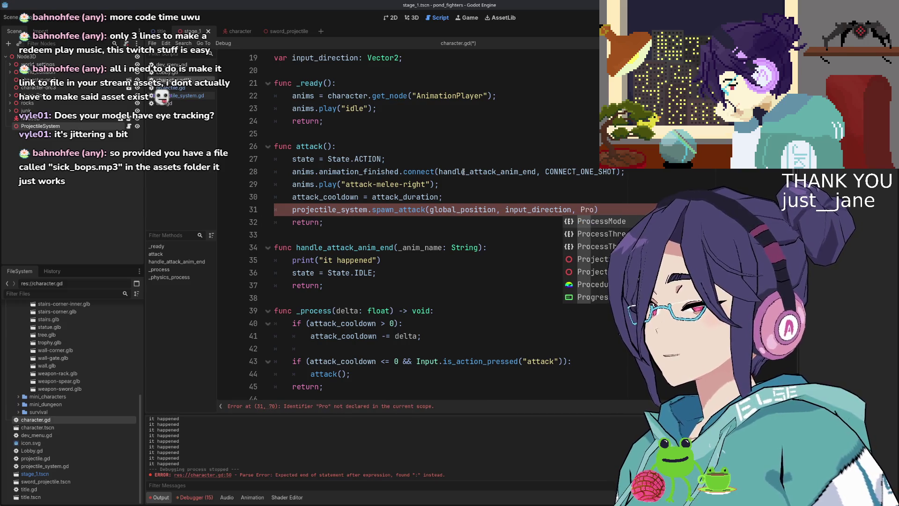
pyautogui.press('Down')
pyautogui.press('Down')
pyautogui.press('Down')
pyautogui.press('Return')
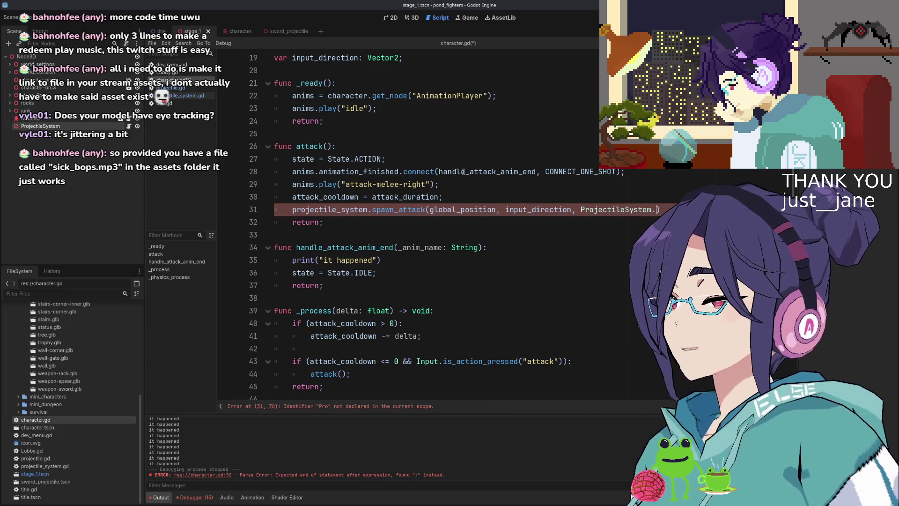
pyautogui.write('T')
pyautogui.press('BackSpace')
pyautogui.write('W')
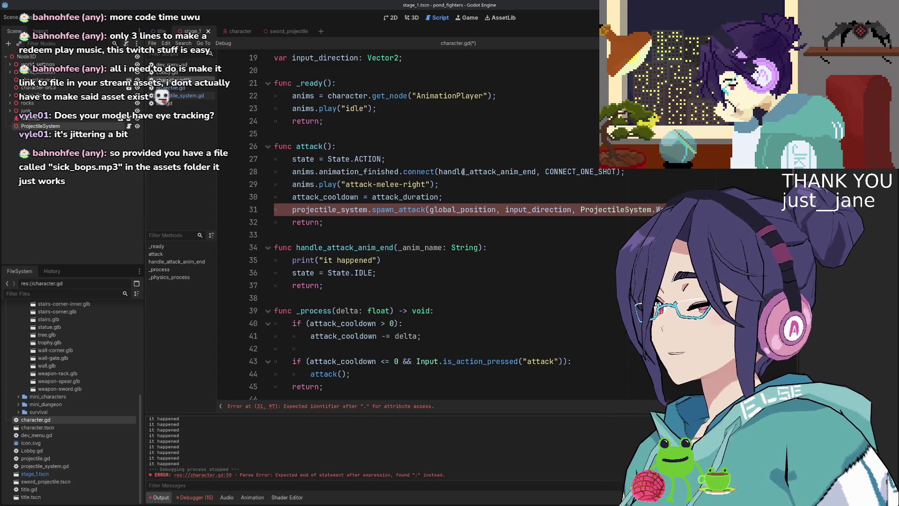
pyautogui.press('Return')
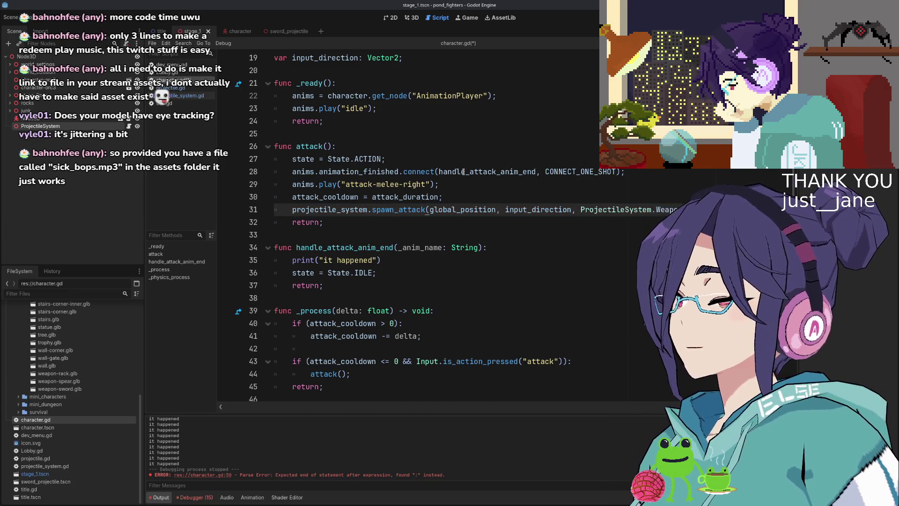
pyautogui.hotkey('ctrl', 's')
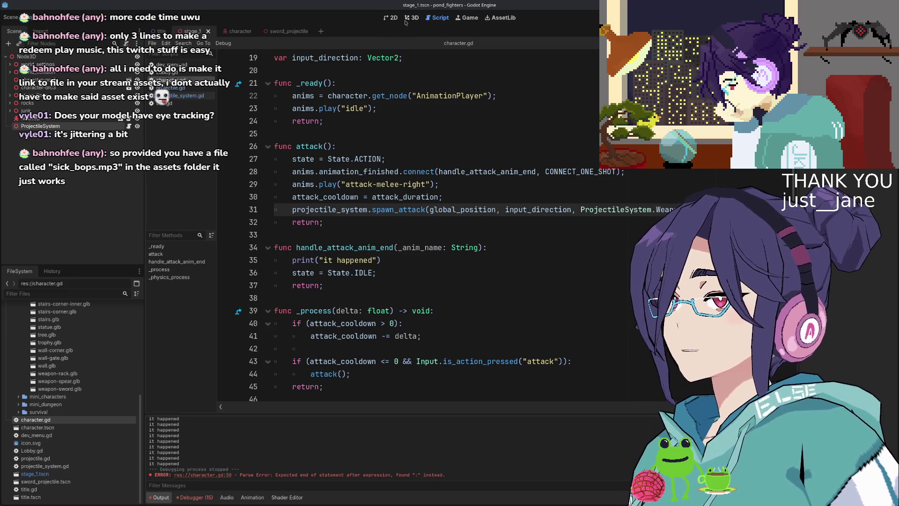
pyautogui.click(407, 18)
# - Run the game with F5 to test the attack, stop it, and return to the character's script
pyautogui.press('F5')
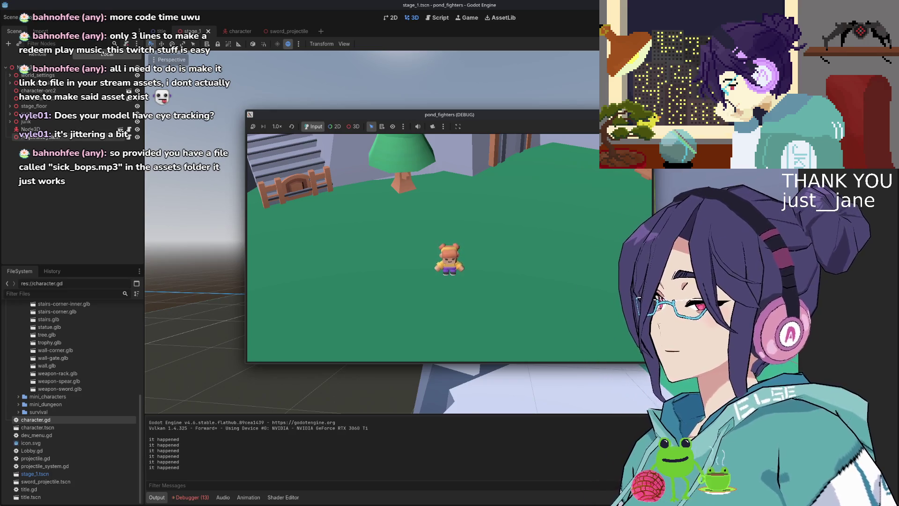
pyautogui.press('F8')
pyautogui.click(230, 31)
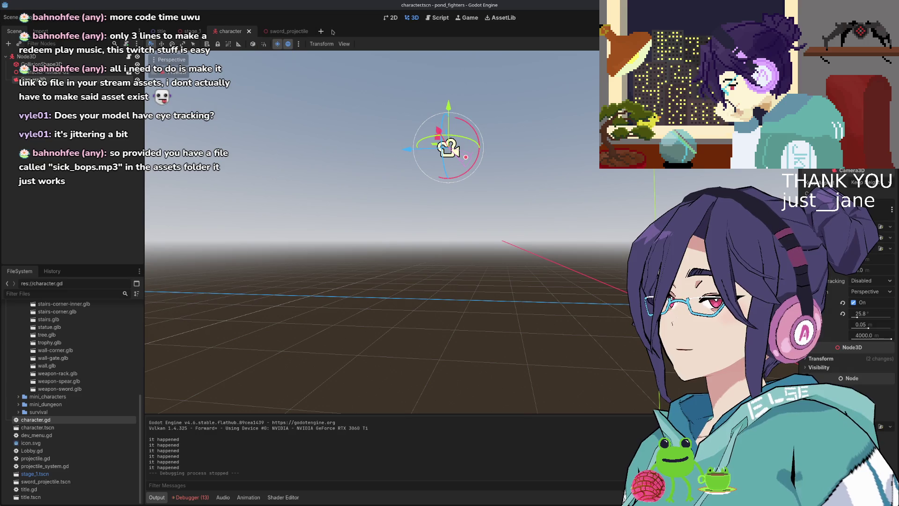
pyautogui.click(432, 22)
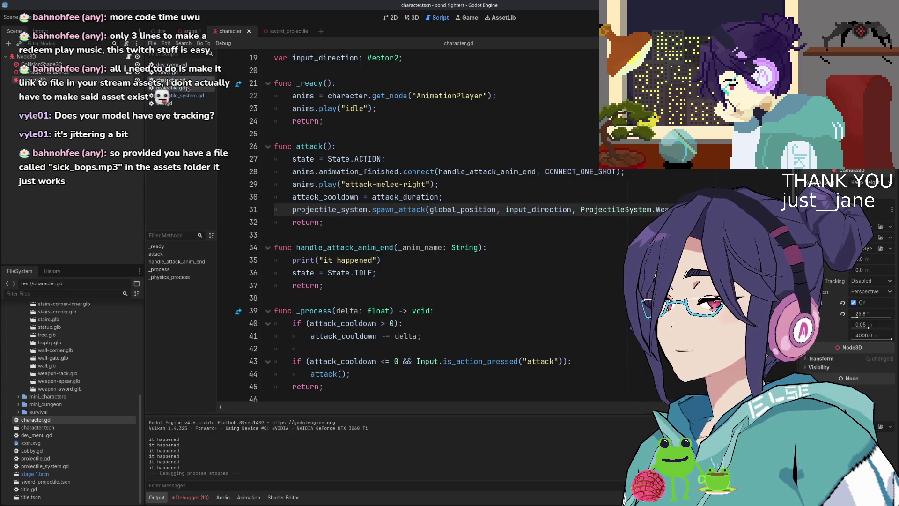
# - Add print("it happened") at the top of spawn_attack in projectile_system.gd
pyautogui.keyDown('ctrl'); pyautogui.click(391, 216); pyautogui.keyUp('ctrl')
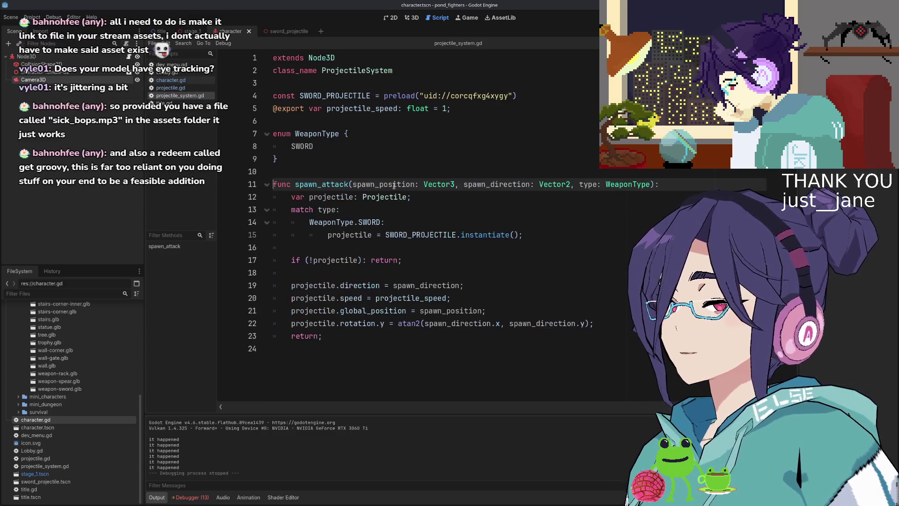
pyautogui.hotkey('ctrl', 'shift', 'Return')
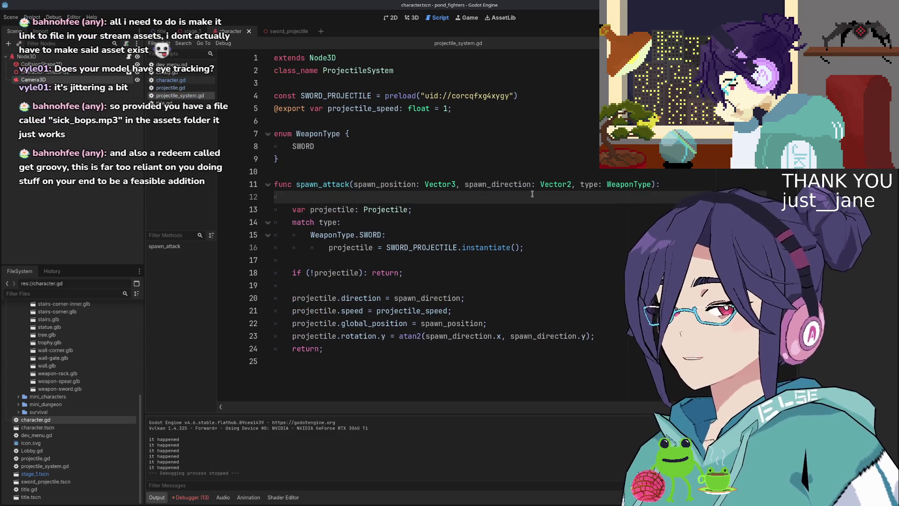
pyautogui.write('print(')
pyautogui.write('"it happe')
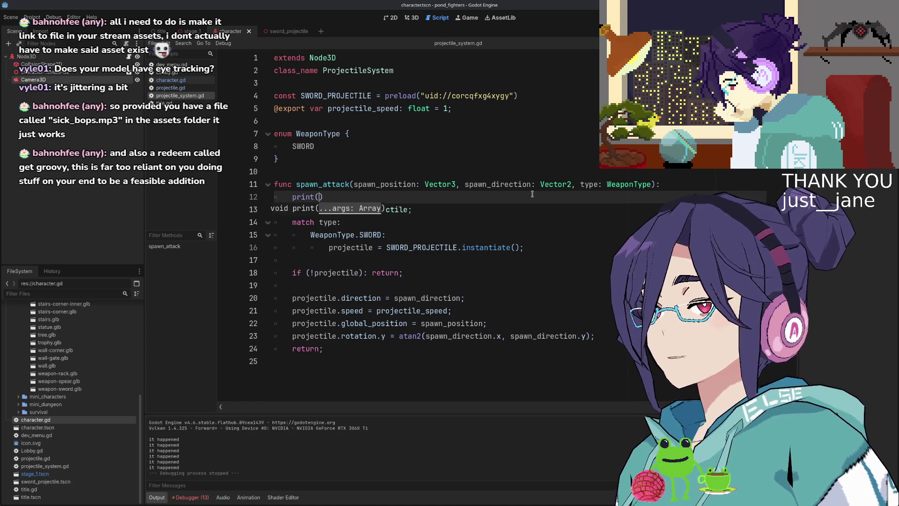
pyautogui.write('ned");')
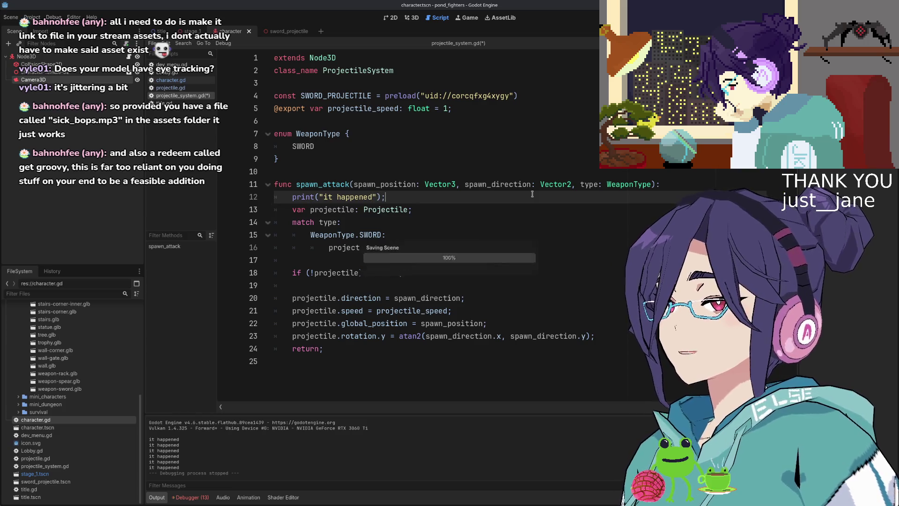
# - Delete the old "it happened" print line from character.gd
pyautogui.hotkey('ctrl', 'shift', ',')
pyautogui.hotkey('ctrl', 'shift', ',')
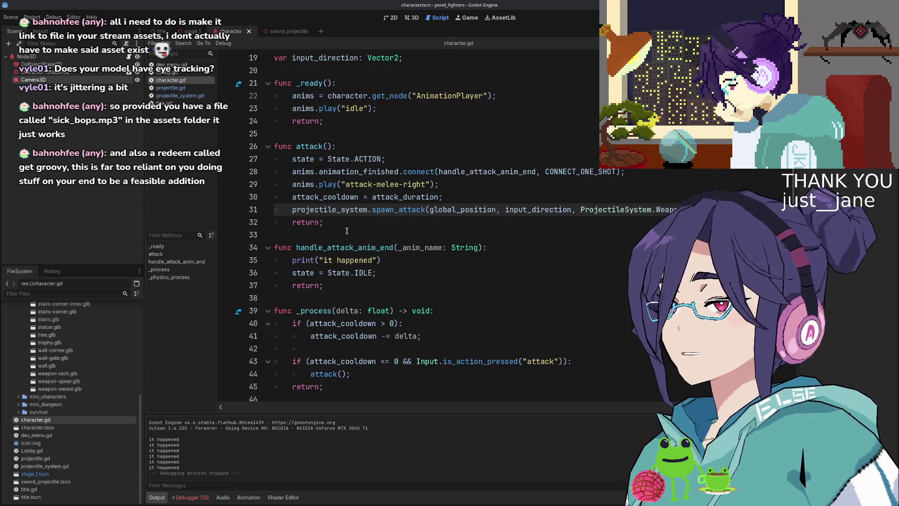
pyautogui.click(407, 262)
pyautogui.hotkey('shift', 'Home')
pyautogui.press('BackSpace')
pyautogui.press('BackSpace')
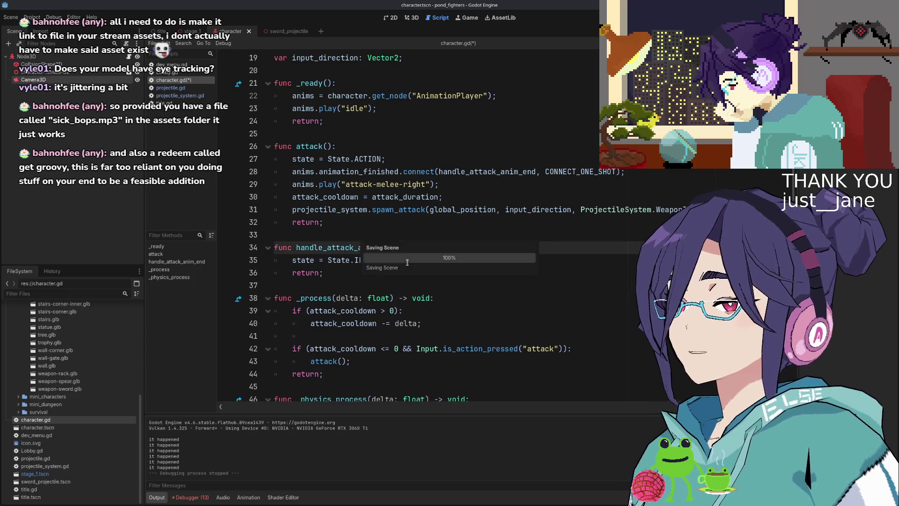
# - Inspect the character rotation code and where direction is used in _physics_process
pyautogui.scroll(-9, 354, 273)
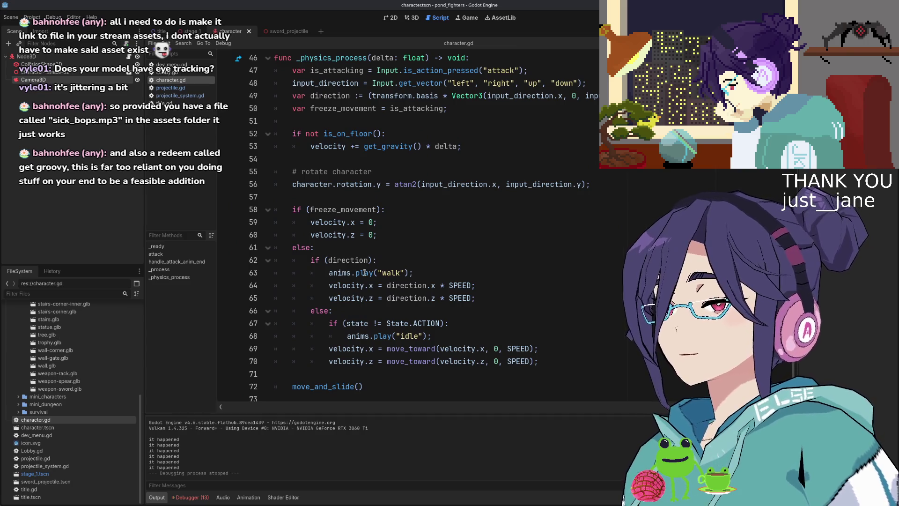
pyautogui.moveTo(364, 273)
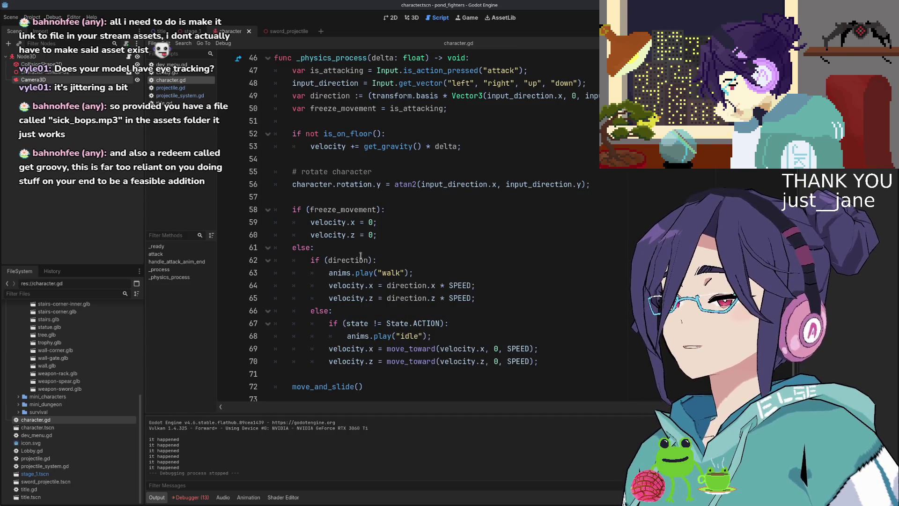
pyautogui.click(347, 187)
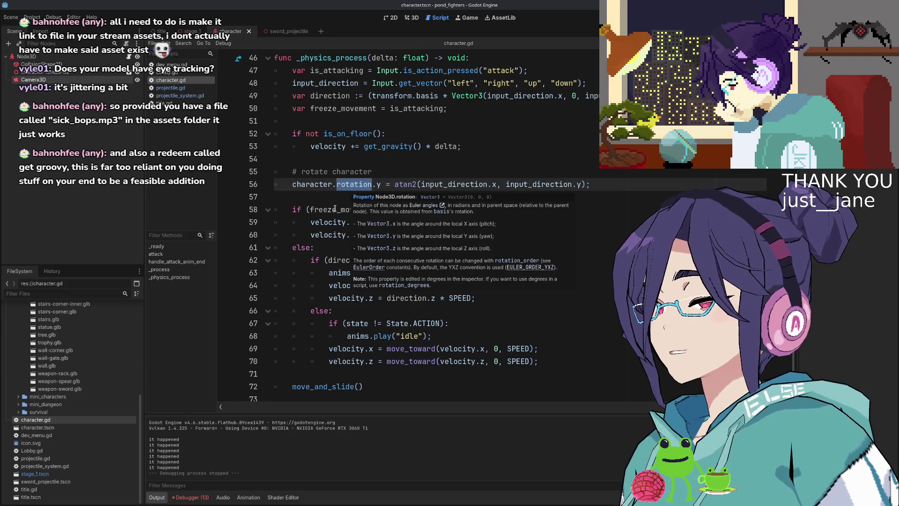
pyautogui.click(355, 209)
pyautogui.doubleClick(352, 261)
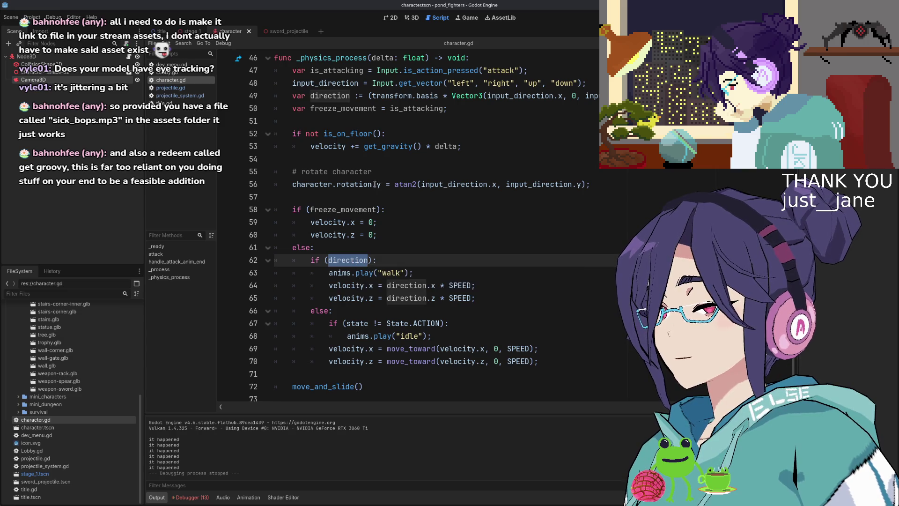
pyautogui.click(383, 172)
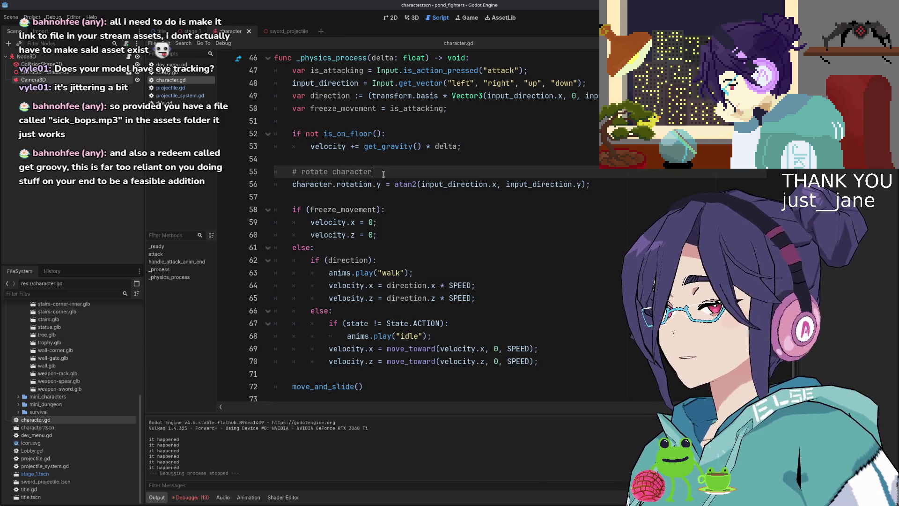
# - Nest the character.rotation.y line under a new 'if (direction):' check after the rotate comment
pyautogui.press('Return')
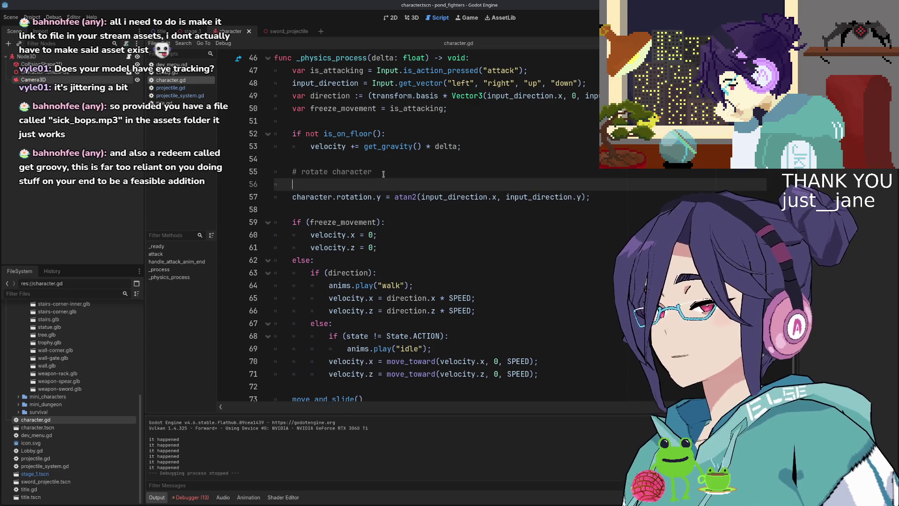
pyautogui.write('if (dire')
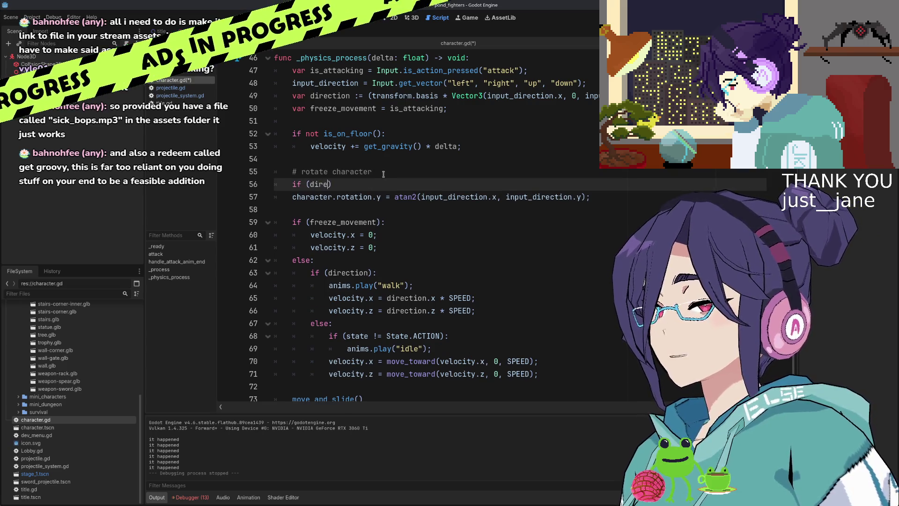
pyautogui.write('ction')
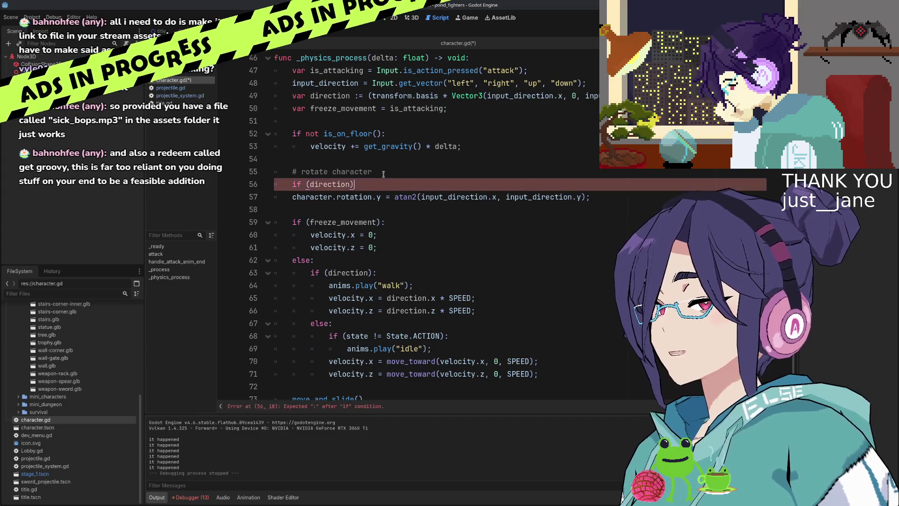
pyautogui.press('Down')
pyautogui.press('Tab')
pyautogui.press('Up')
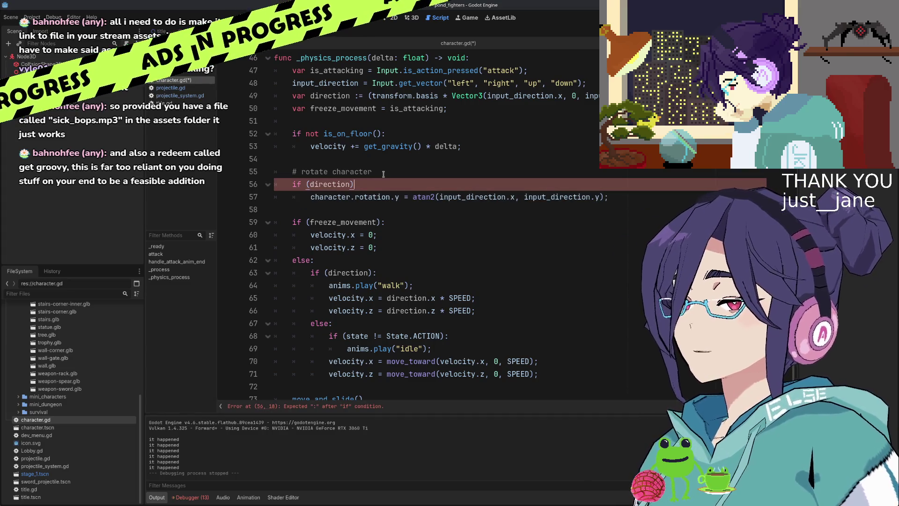
pyautogui.write(':')
pyautogui.press('Down')
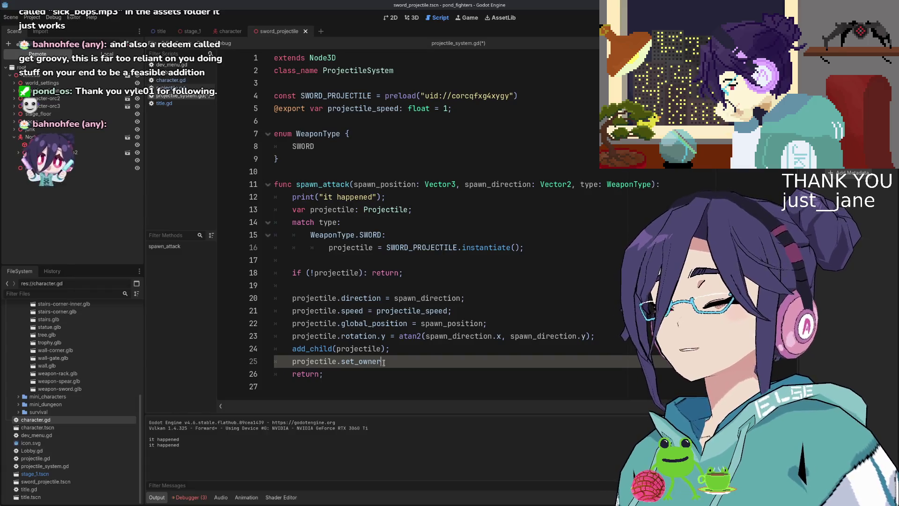
# - Add 'projectile.owner = self;' after add_child in spawn_attack, save, and relaunch the game
pyautogui.press('BackSpace')
pyautogui.press('BackSpace')
pyautogui.press('BackSpace')
pyautogui.press('BackSpace')
pyautogui.press('BackSpace')
pyautogui.press('BackSpace')
pyautogui.write('w')
pyautogui.press('Return')
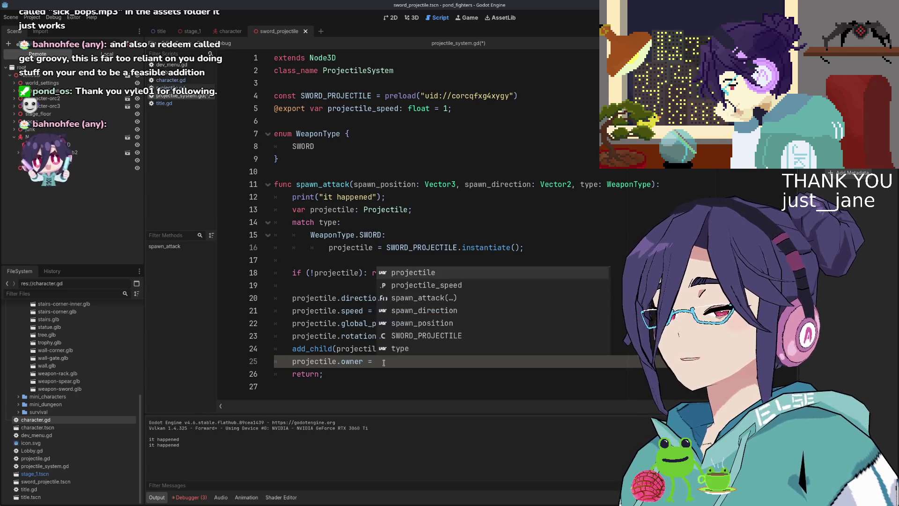
pyautogui.write('pro')
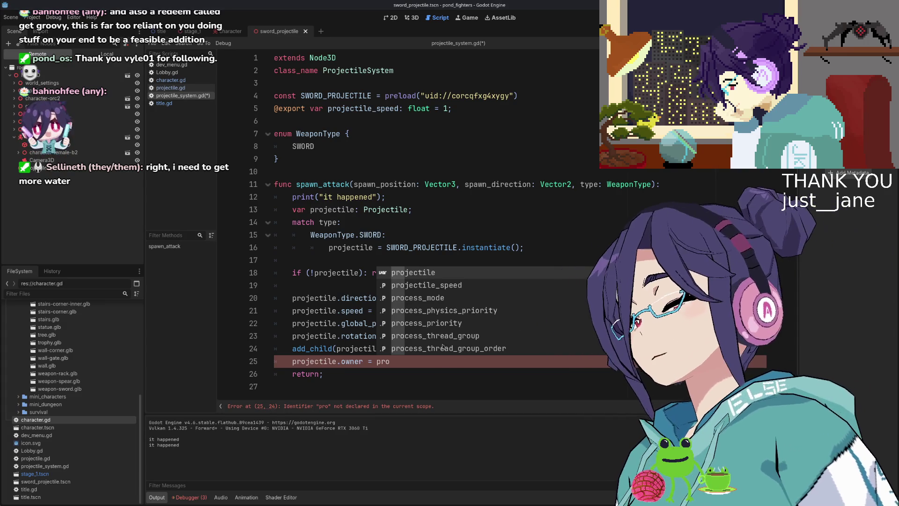
pyautogui.click(412, 364)
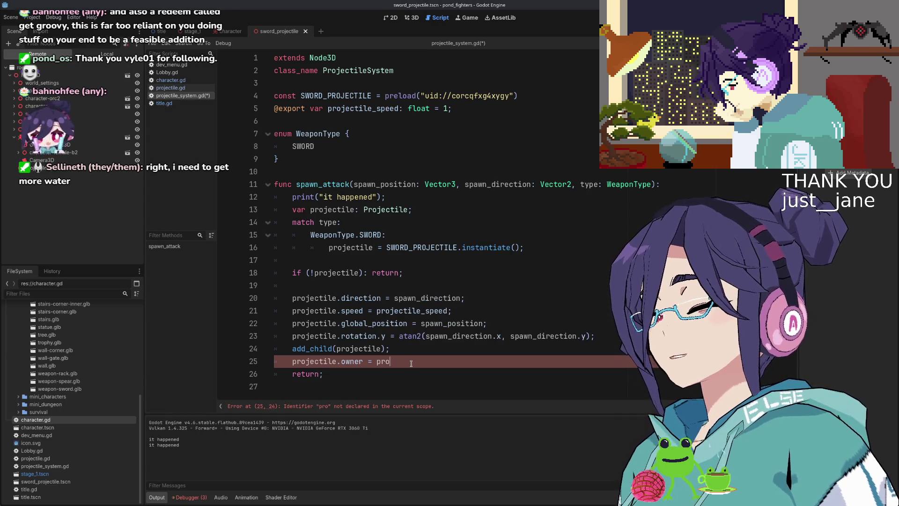
pyautogui.hotkey('ctrl', 's')
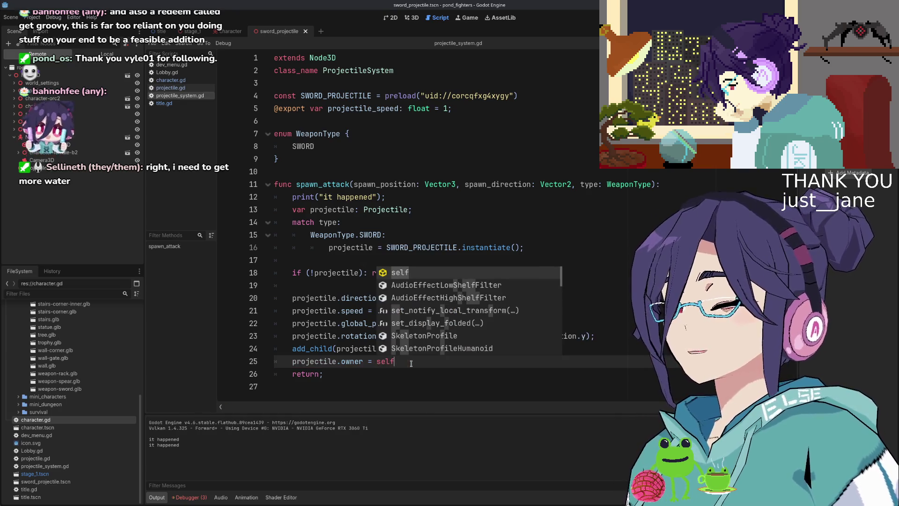
pyautogui.write(';')
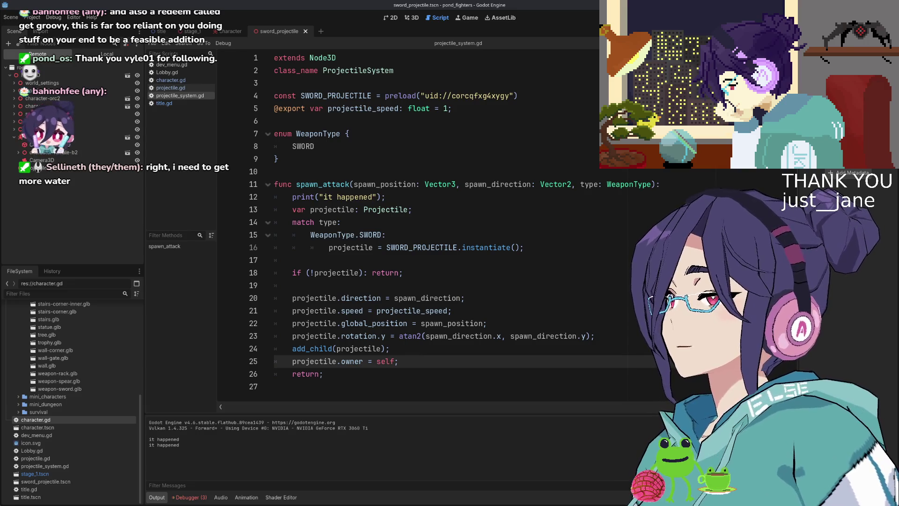
pyautogui.press('F8')
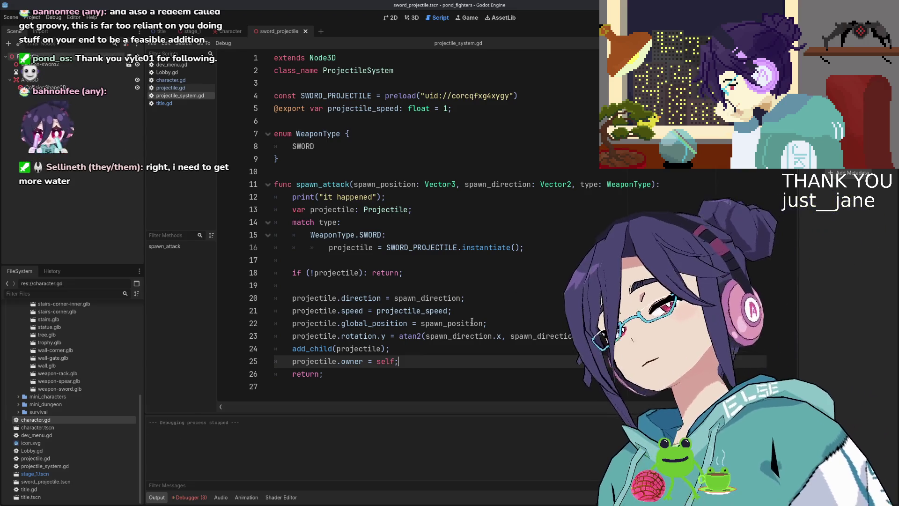
pyautogui.press('F5')
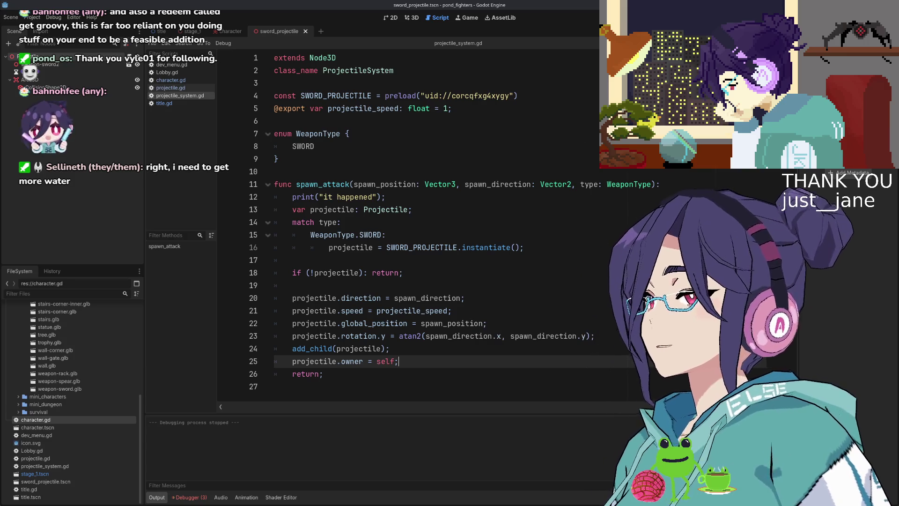
# - Attack repeatedly with space to spawn a stream of sword projectiles
pyautogui.press('space')
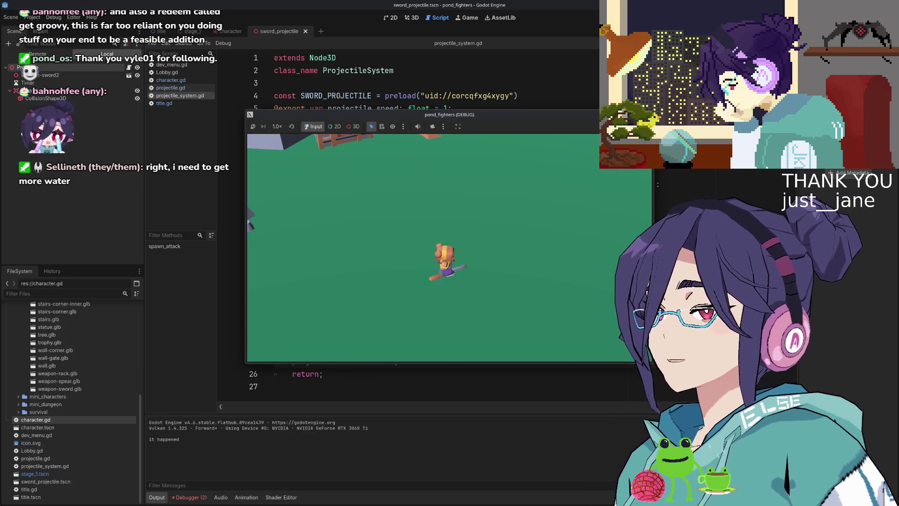
pyautogui.press('space')
pyautogui.press('space')
pyautogui.press('space')
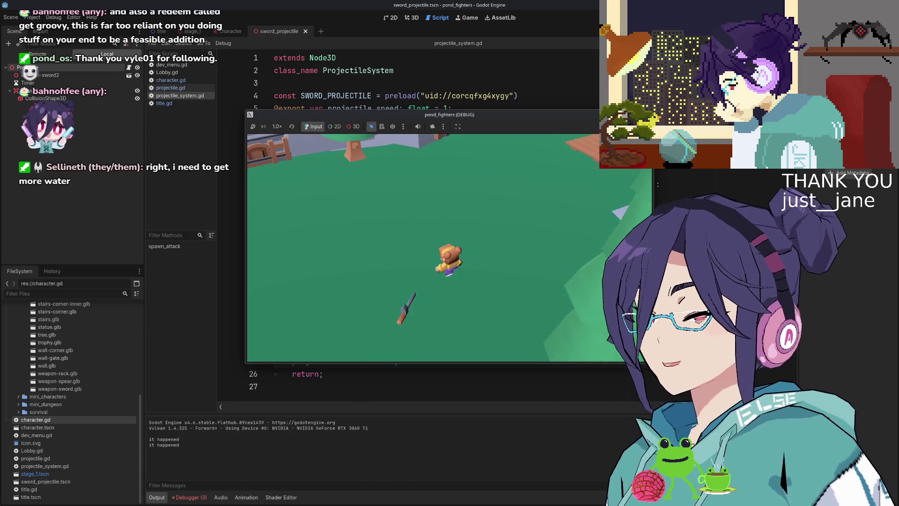
pyautogui.press('space')
pyautogui.press('space')
pyautogui.press('space')
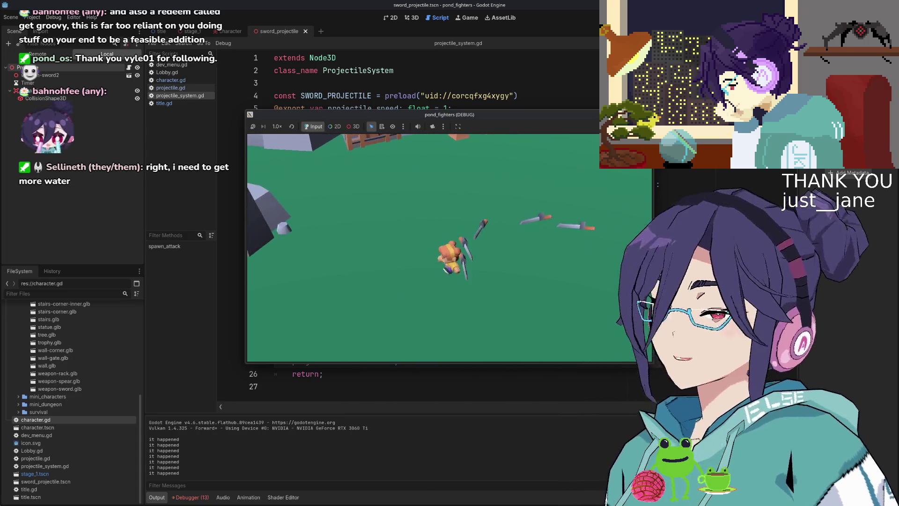
pyautogui.press('space')
pyautogui.press('space')
pyautogui.press('space')
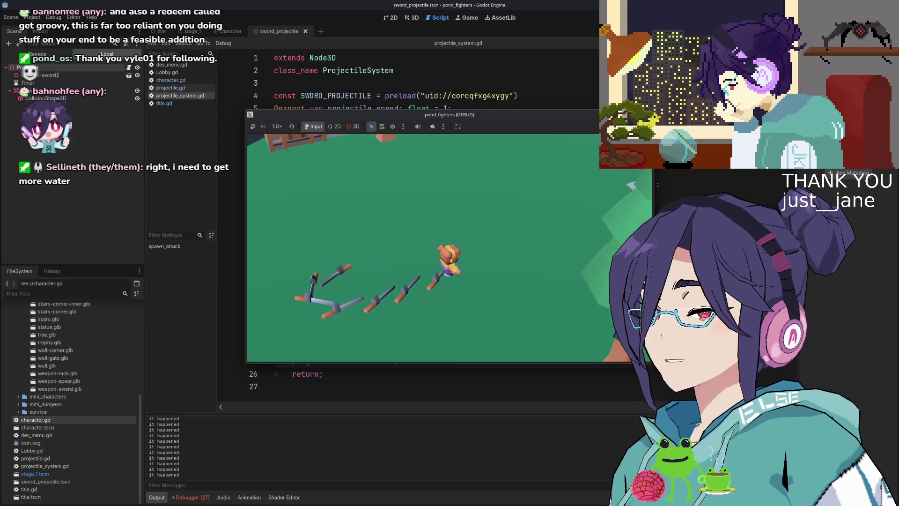
pyautogui.press('space')
pyautogui.press('space')
pyautogui.press('space')
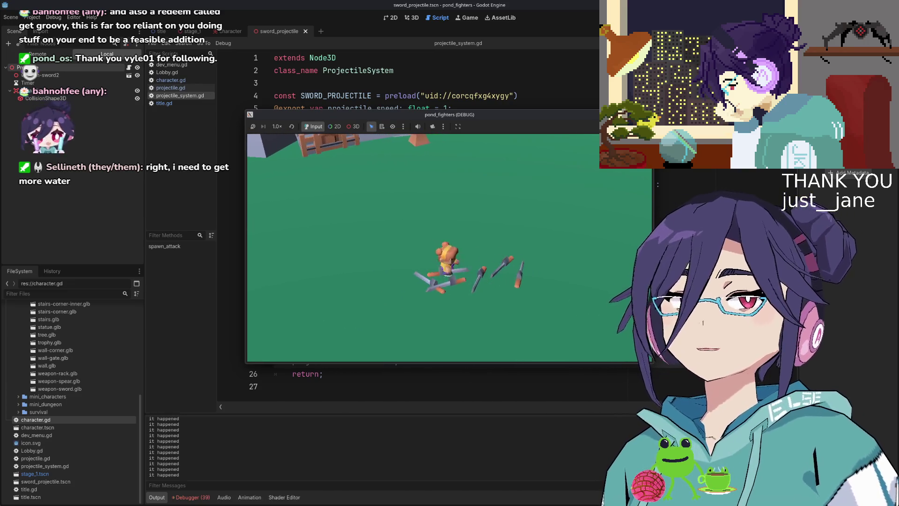
pyautogui.press('space')
pyautogui.press('space')
pyautogui.press('space')
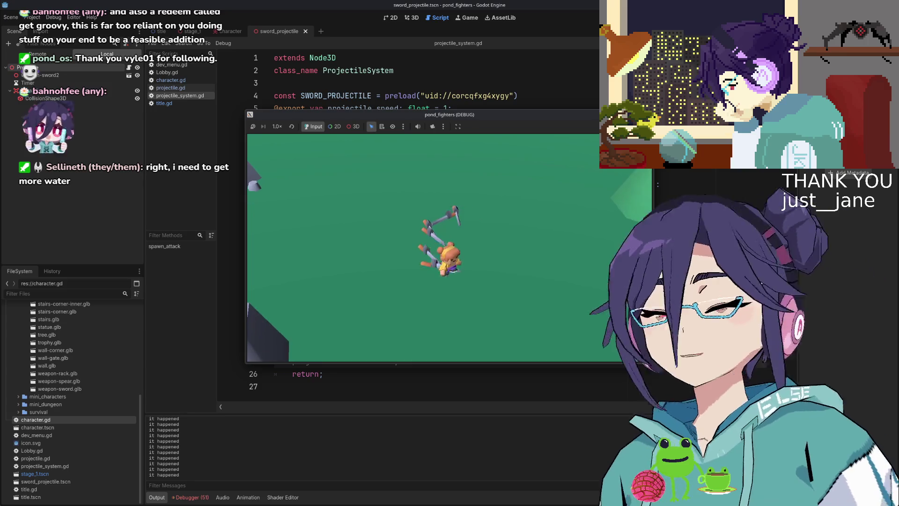
pyautogui.press('space')
pyautogui.press('space')
pyautogui.press('space')
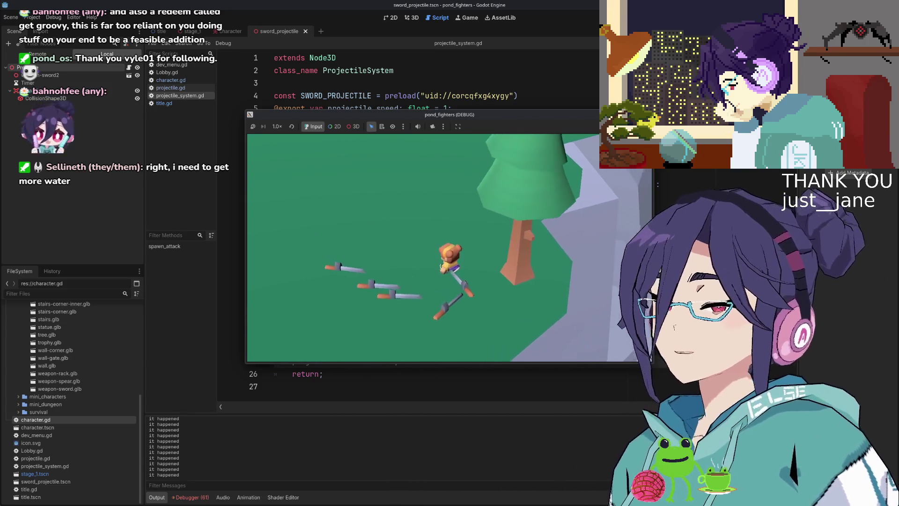
pyautogui.press('space')
pyautogui.press('space')
pyautogui.press('space')
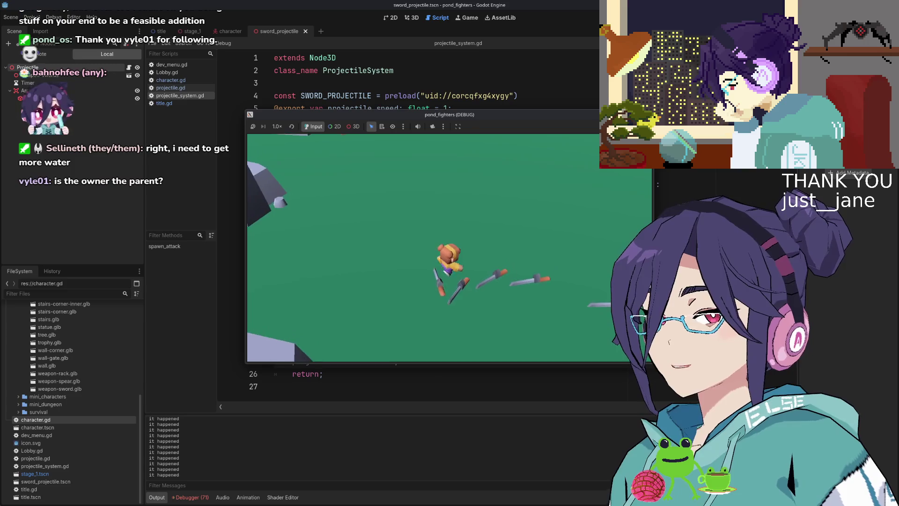
pyautogui.press('space')
pyautogui.press('space')
pyautogui.press('space')
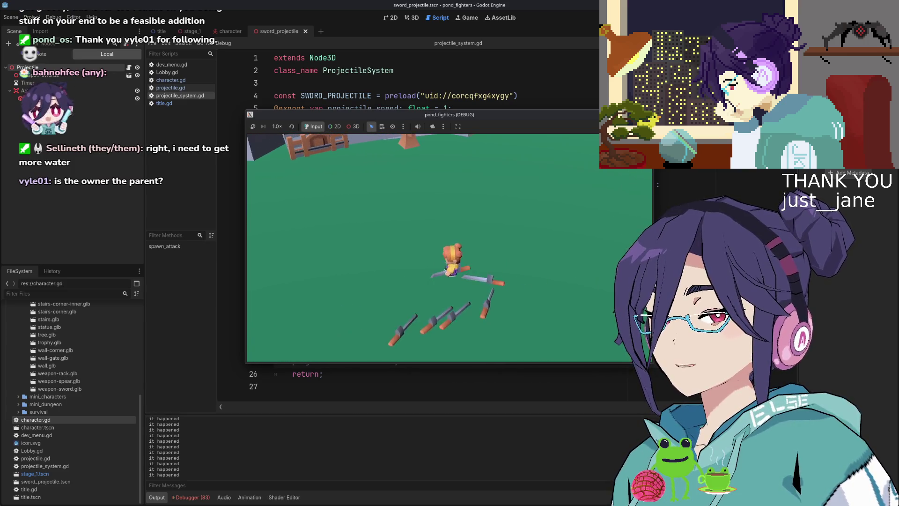
pyautogui.press('space')
pyautogui.press('space')
pyautogui.press('space')
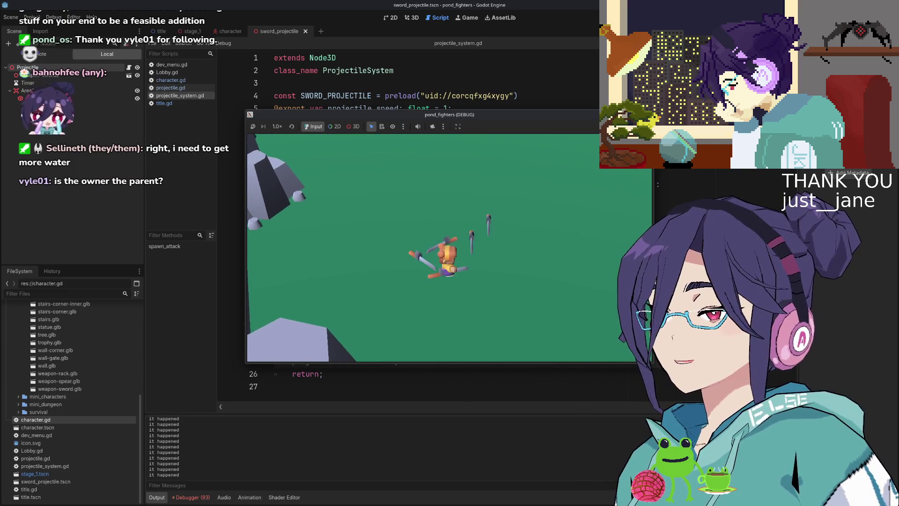
pyautogui.press('space')
pyautogui.press('space')
pyautogui.press('space')
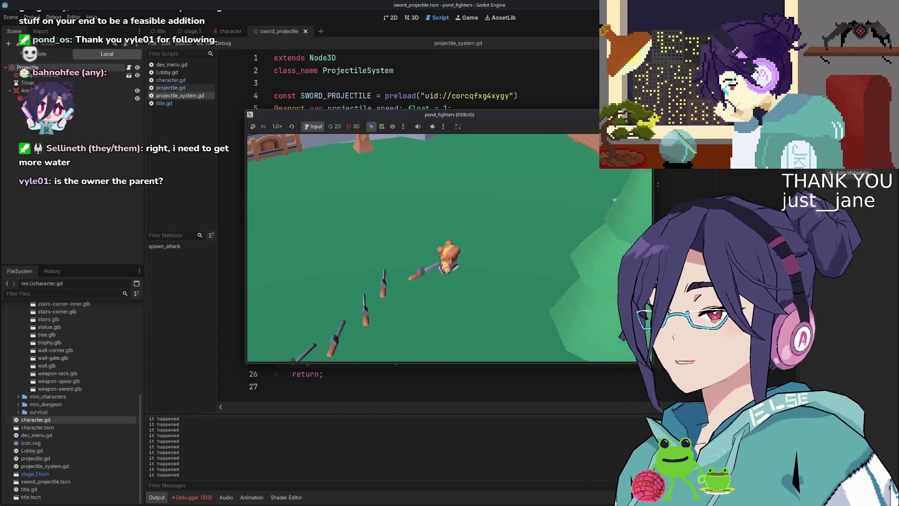
pyautogui.press('a')
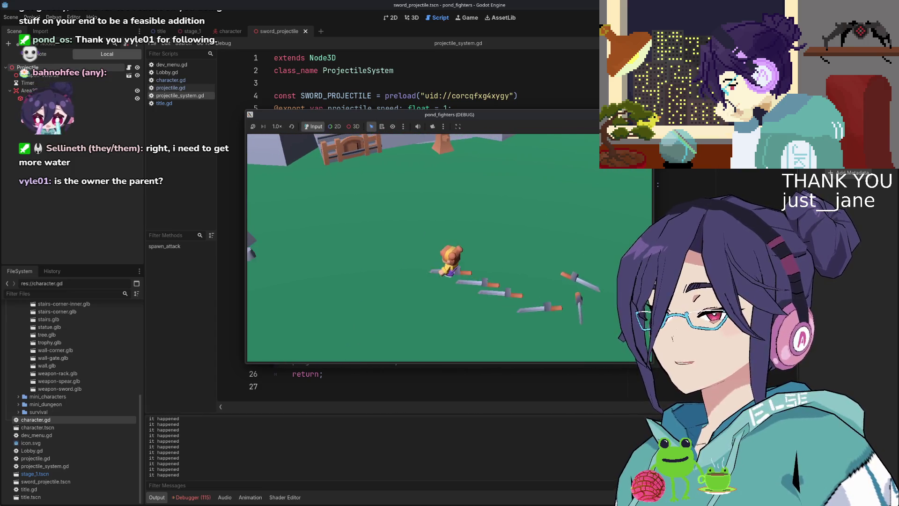
pyautogui.press('space')
pyautogui.press('space')
pyautogui.press('space')
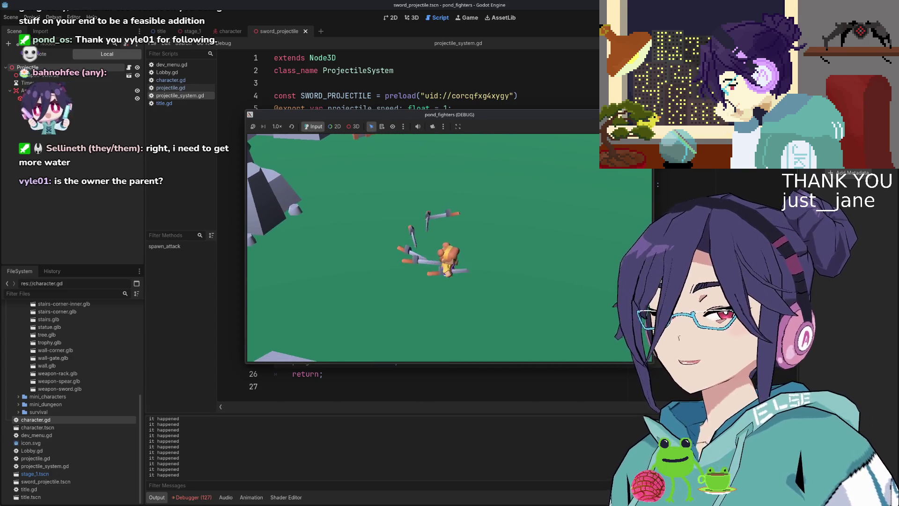
pyautogui.press('space')
pyautogui.press('space')
pyautogui.press('space')
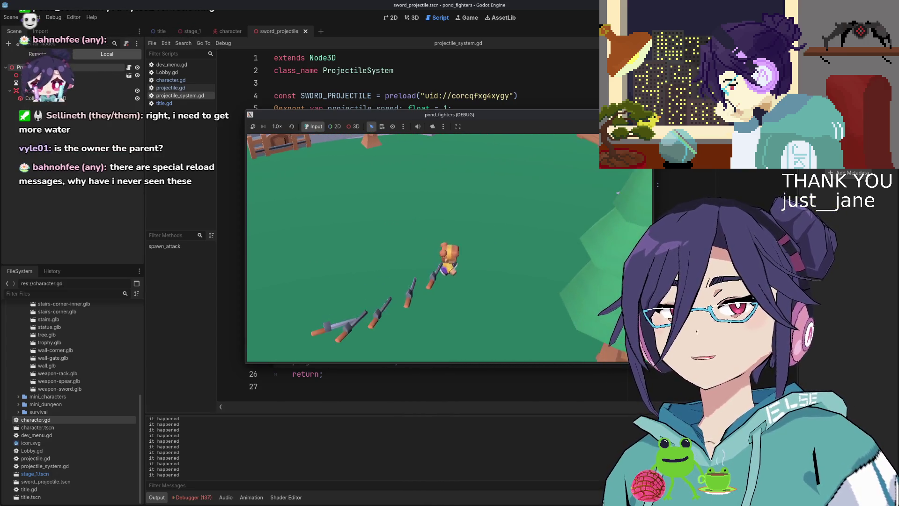
# - Move the character left, right, up and down while firing swords, then switch to the YouTube window
pyautogui.press('a')
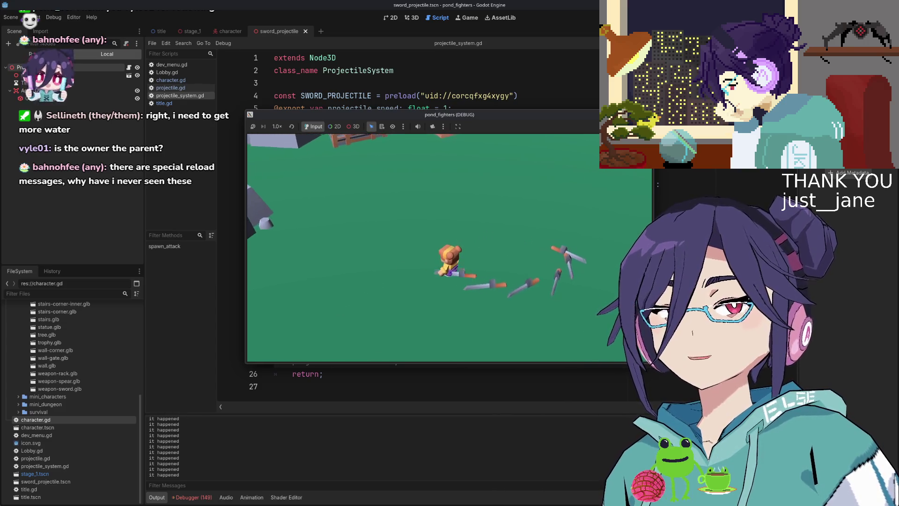
pyautogui.press('space')
pyautogui.press('space')
pyautogui.press('space')
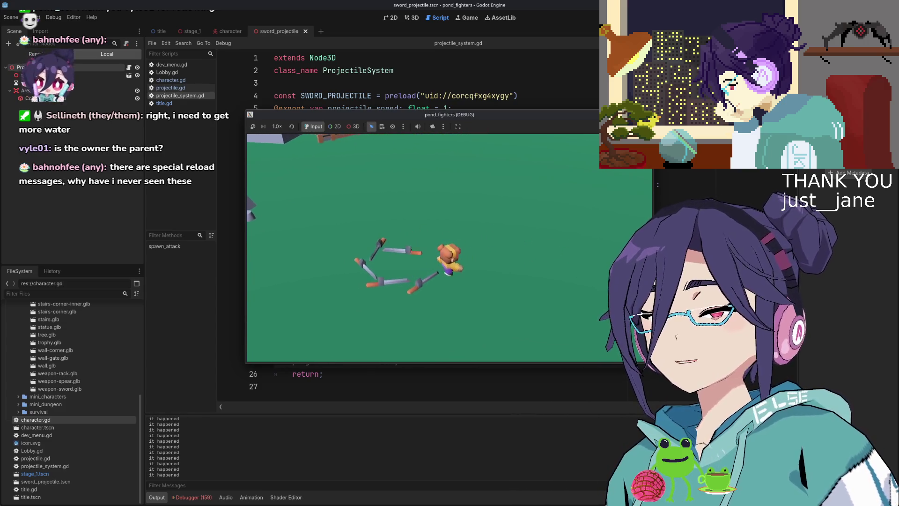
pyautogui.press('a')
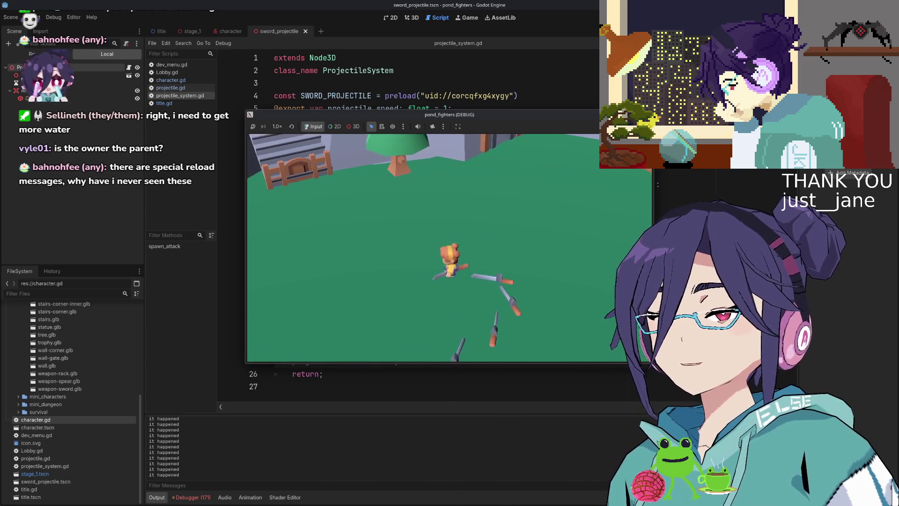
pyautogui.press('d')
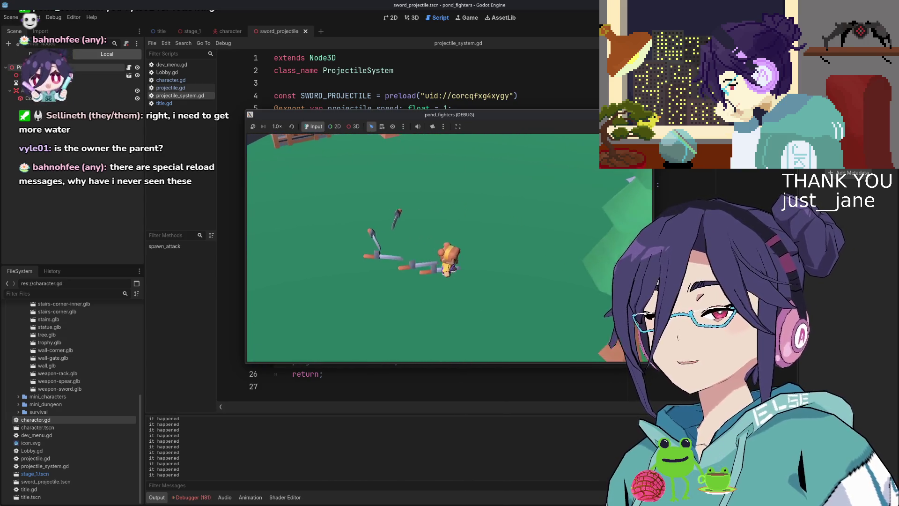
pyautogui.press('w')
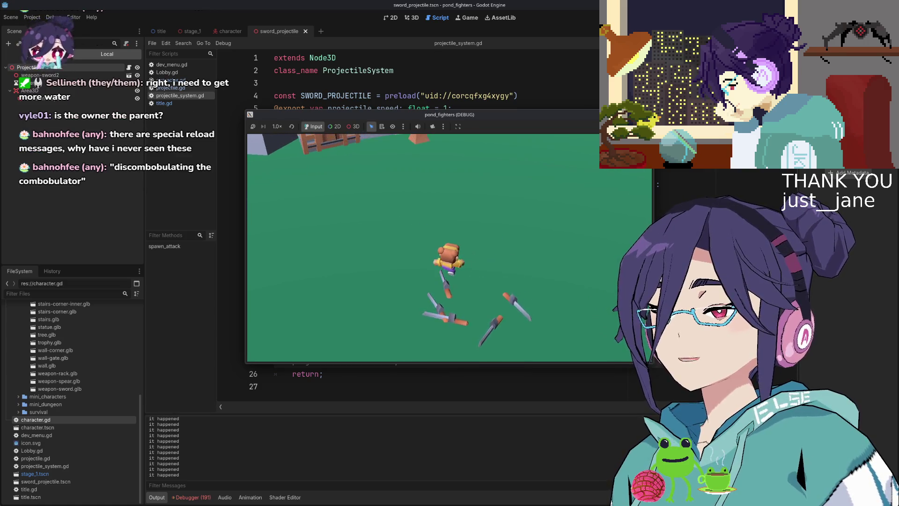
pyautogui.press('s')
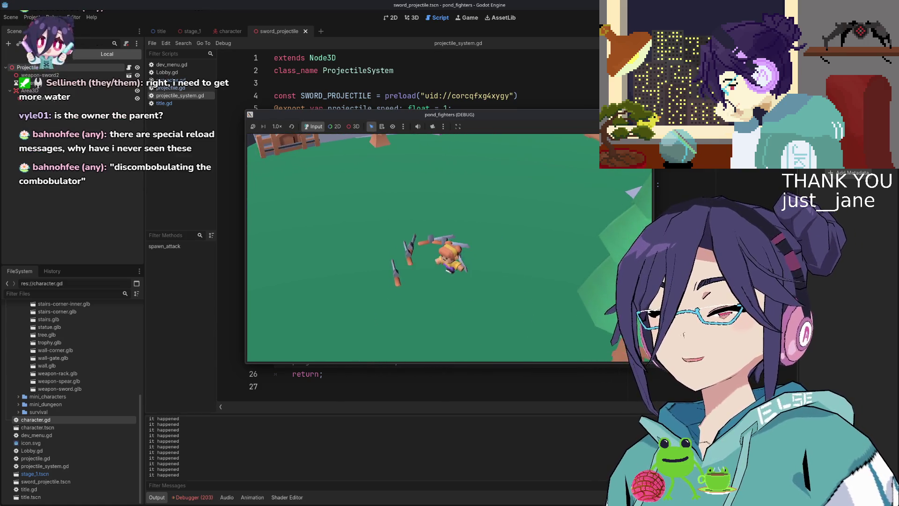
pyautogui.press('w')
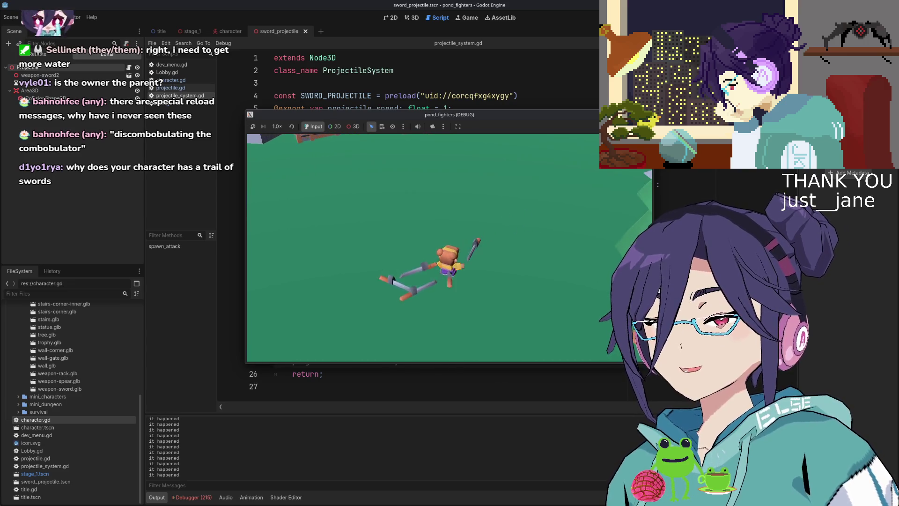
pyautogui.press('s')
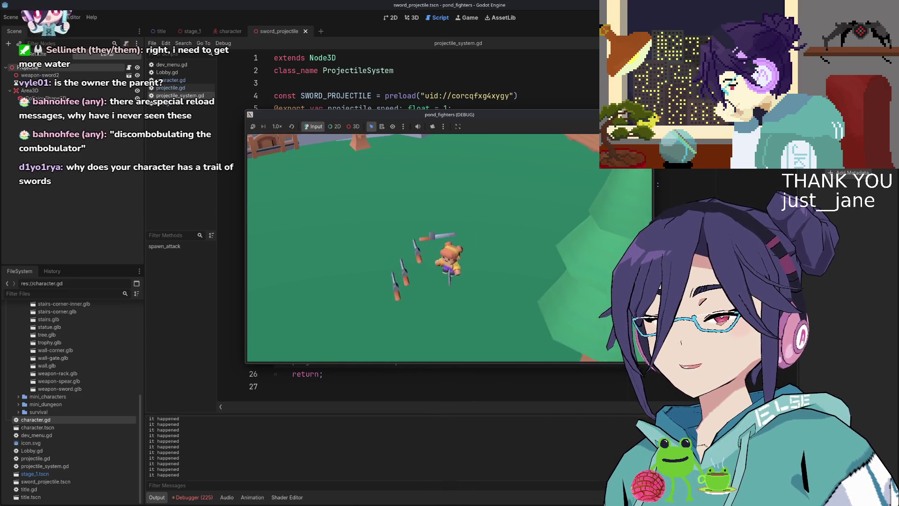
pyautogui.press('w')
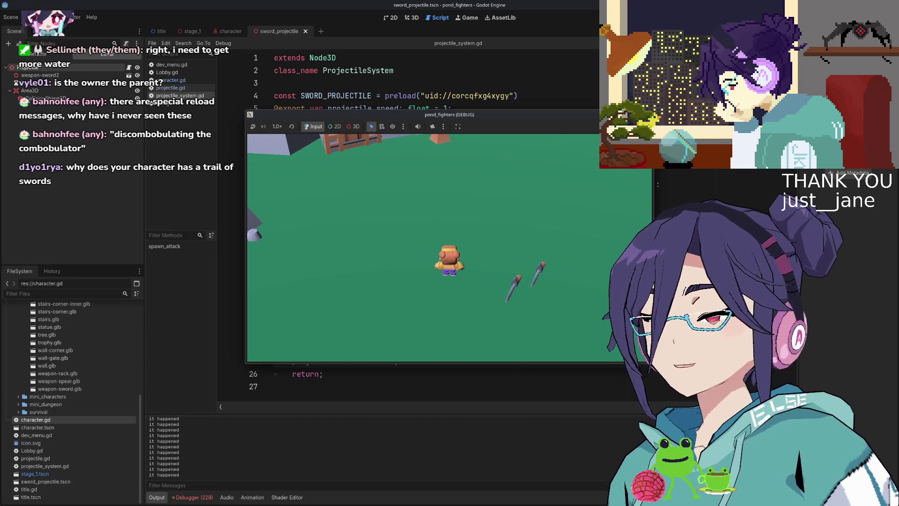
pyautogui.press('d')
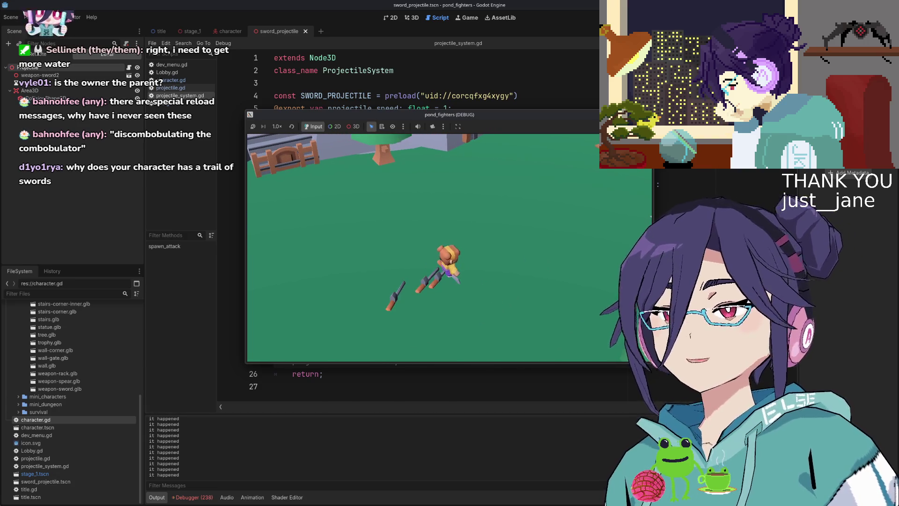
pyautogui.press('d')
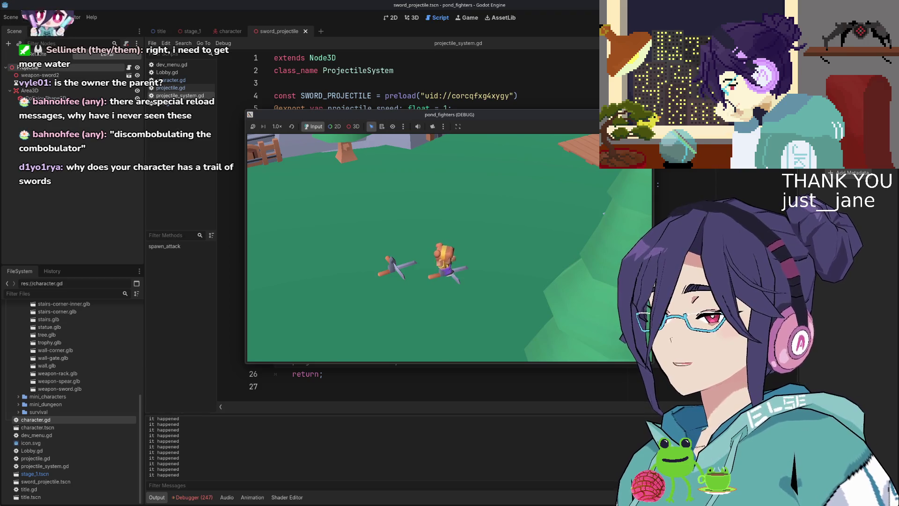
pyautogui.press('a')
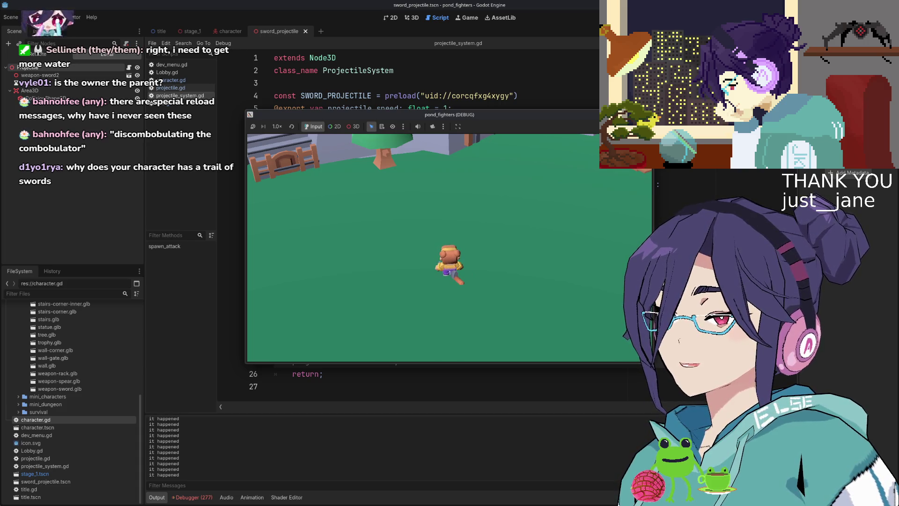
pyautogui.press('a')
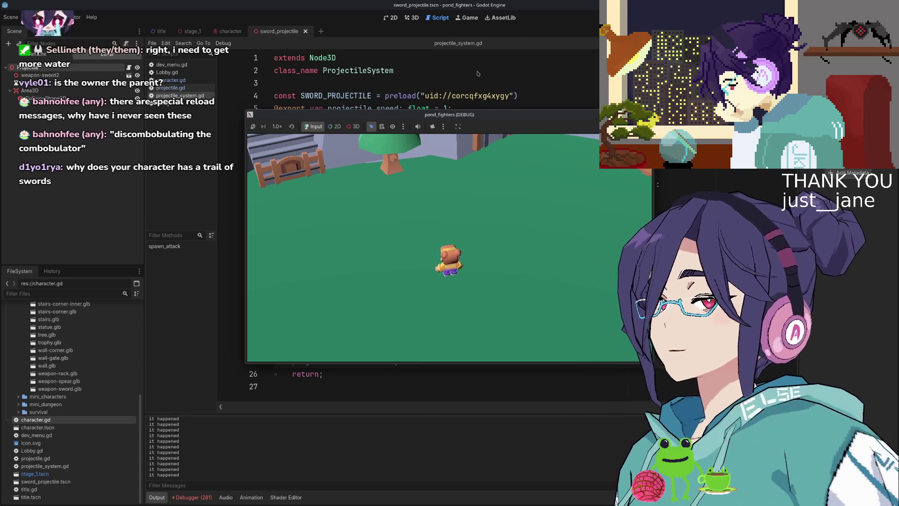
pyautogui.click(477, 74)
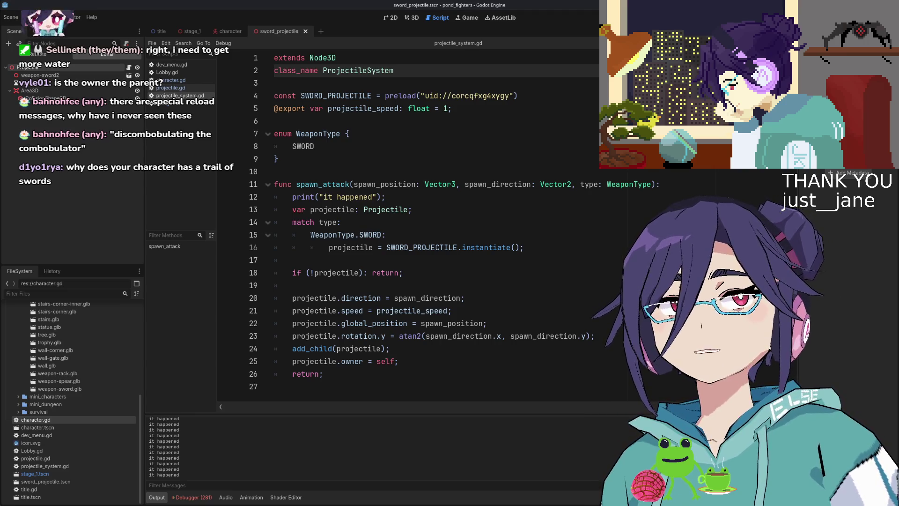
pyautogui.hotkey('alt', 'Tab')
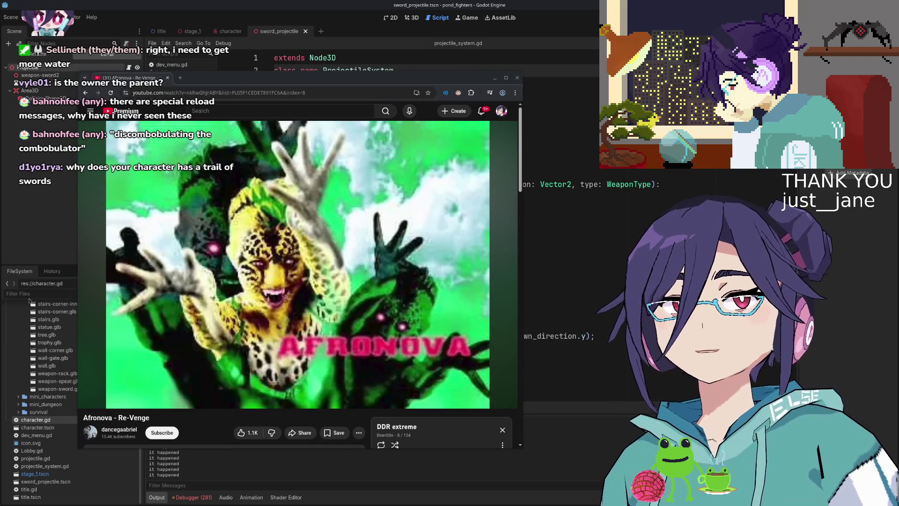
# - Switch from the YouTube window back to projectile_system.gd in Godot
pyautogui.hotkey('alt', 'Tab')
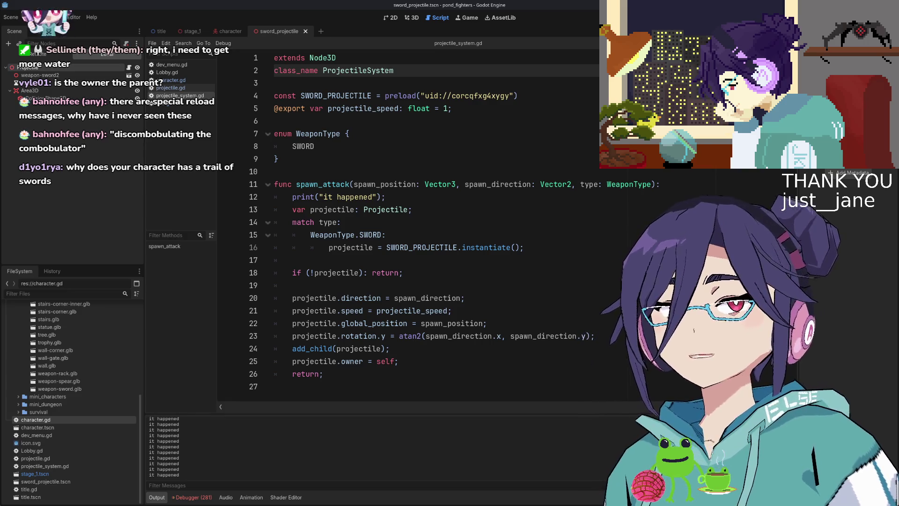
# - Open projectile.gd, where process moves global_position by the normalized direction times speed
pyautogui.click(410, 270)
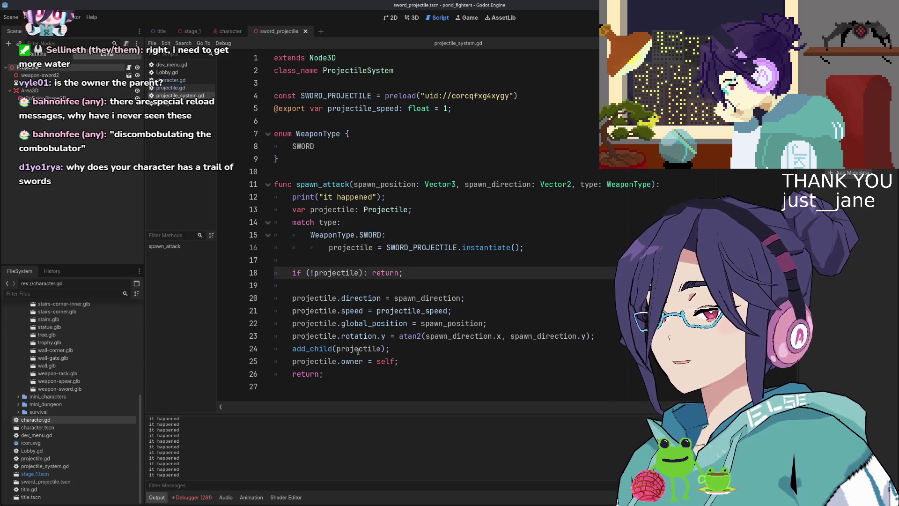
pyautogui.click(180, 88)
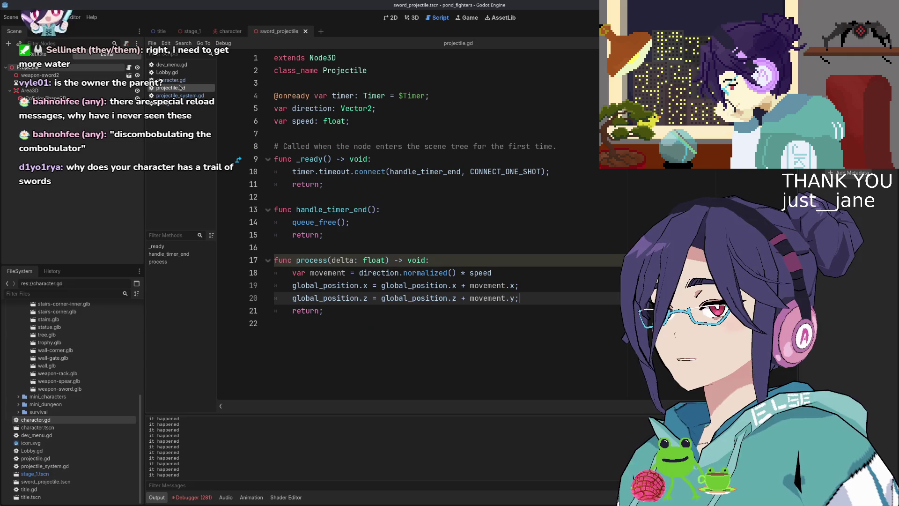
# - Add print(movement); after the movement calculation and run the game to check it
pyautogui.doubleClick(324, 272)
pyautogui.doubleClick(358, 286)
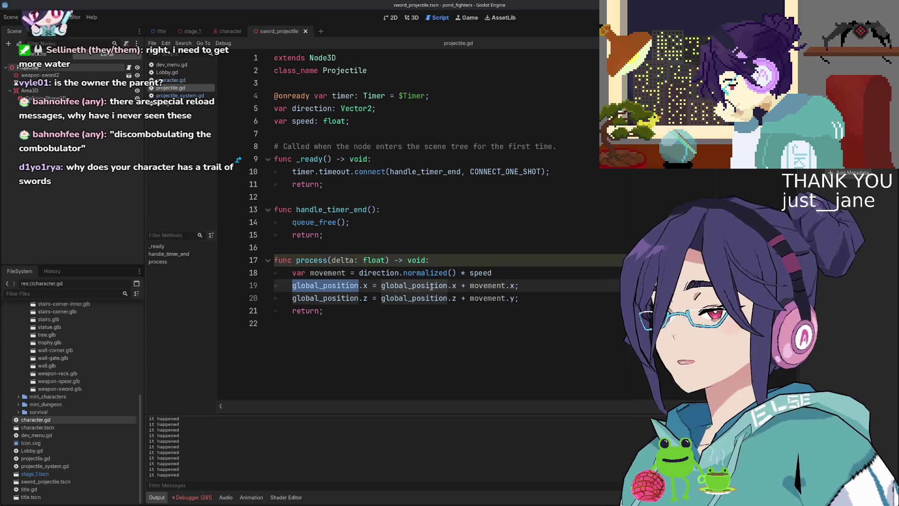
pyautogui.doubleClick(390, 273)
pyautogui.click(504, 273)
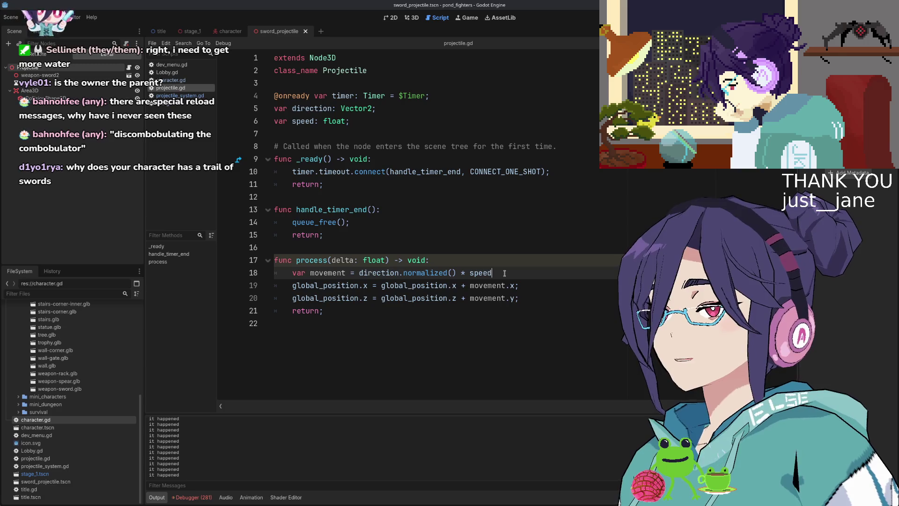
pyautogui.press('Return')
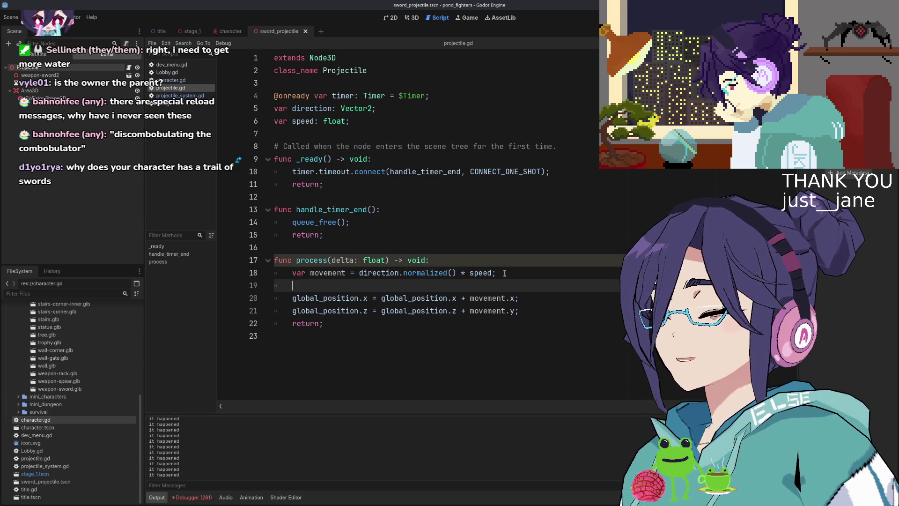
pyautogui.write('movement);')
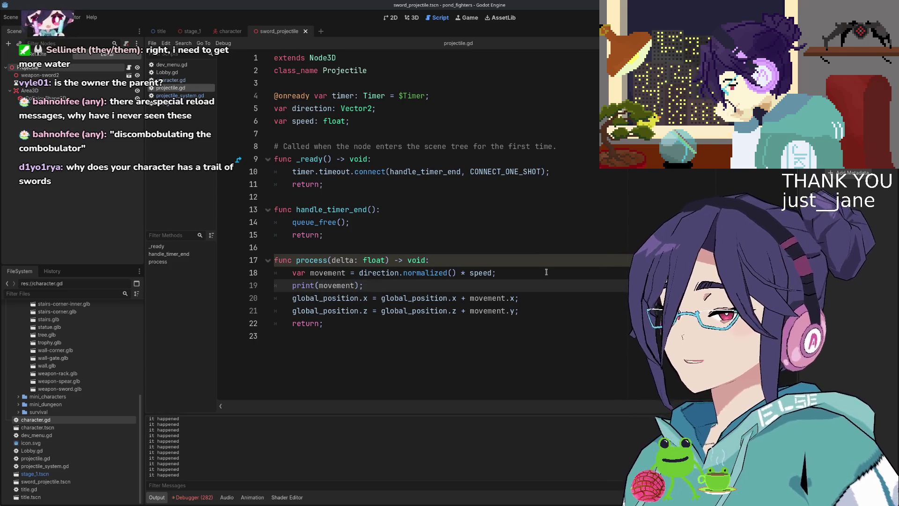
pyautogui.press('F5')
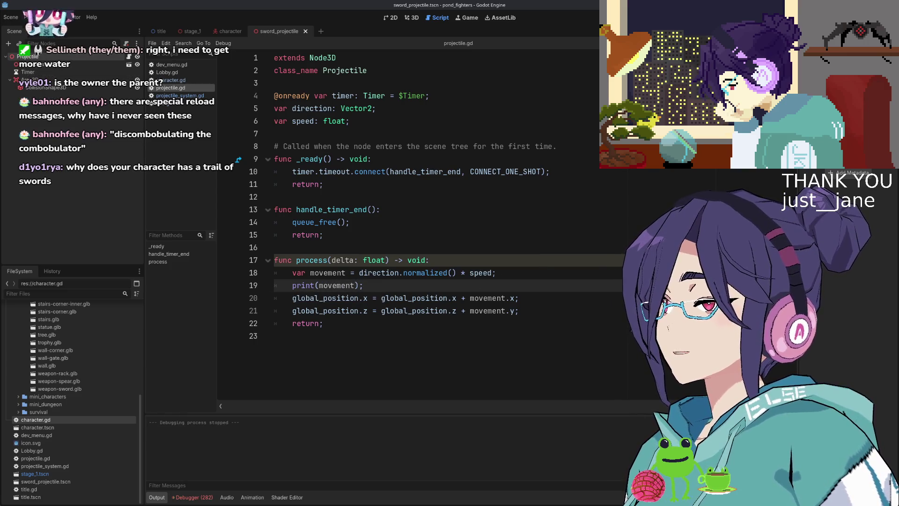
pyautogui.moveTo(519, 115); pyautogui.dragTo(557, 84)
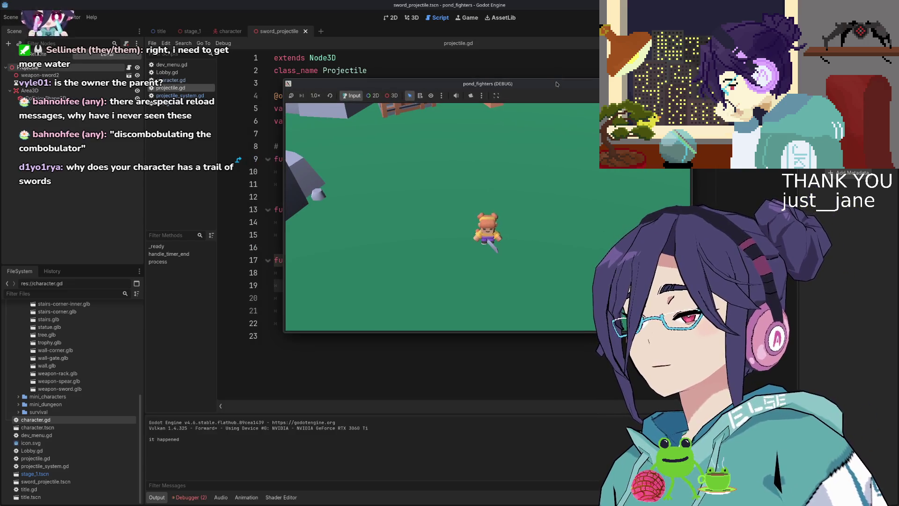
pyautogui.click(441, 352)
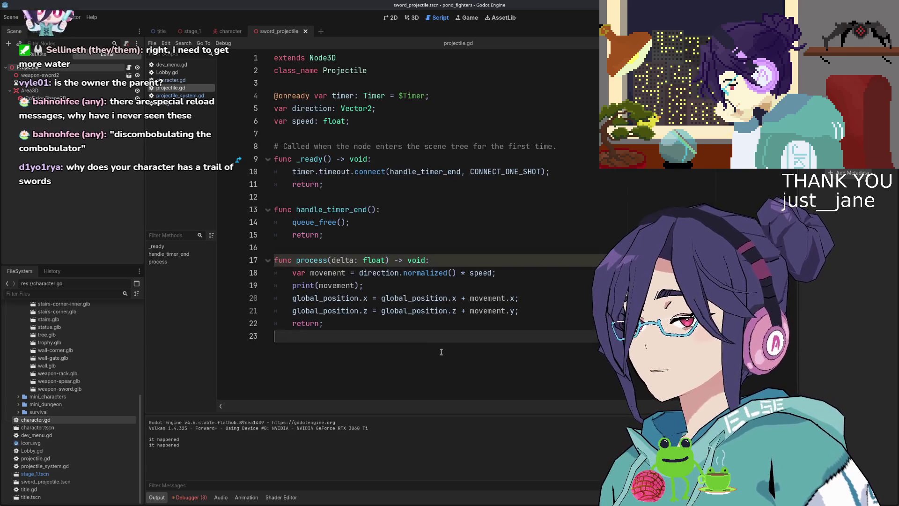
# - Rename the process function to _process and save projectile.gd
pyautogui.click(323, 261)
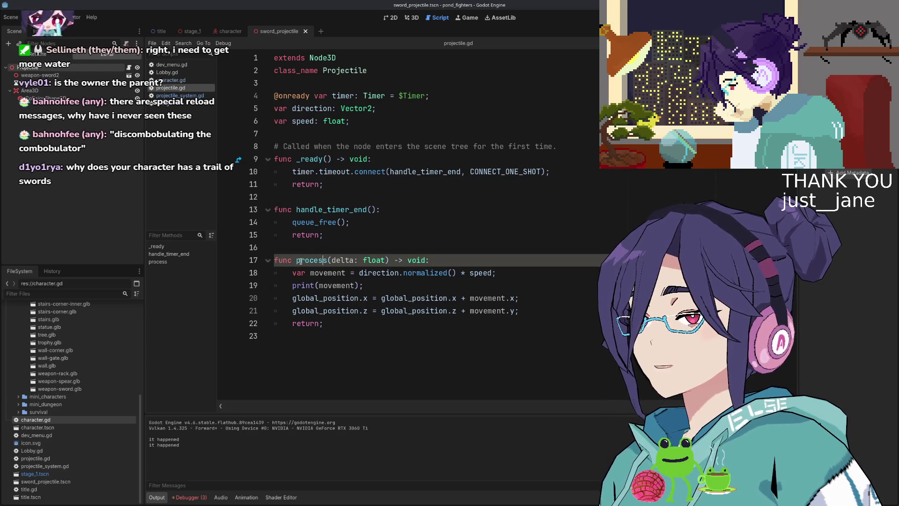
pyautogui.write('_')
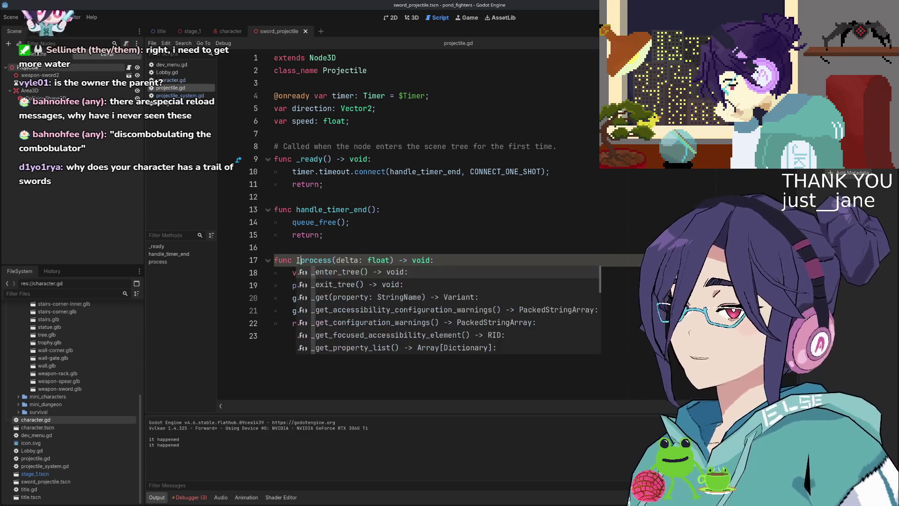
pyautogui.press('Escape')
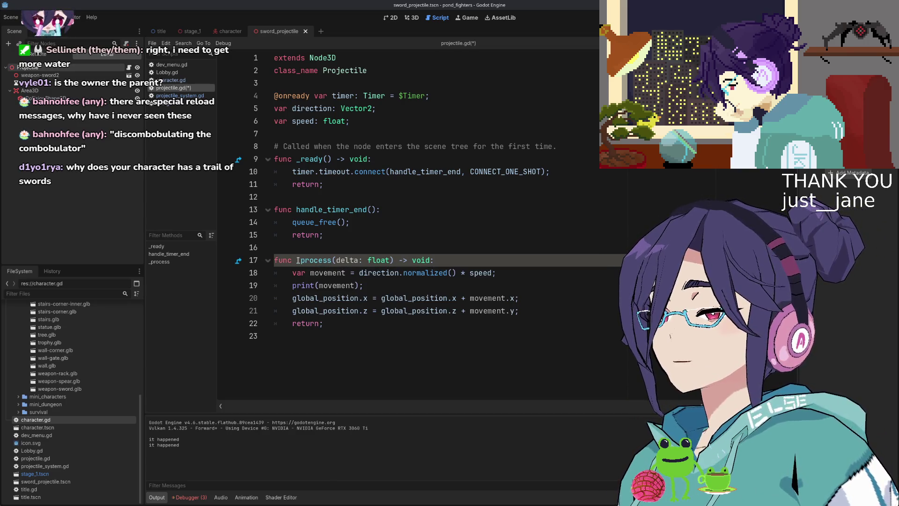
pyautogui.press('Up')
pyautogui.hotkey('ctrl', 's')
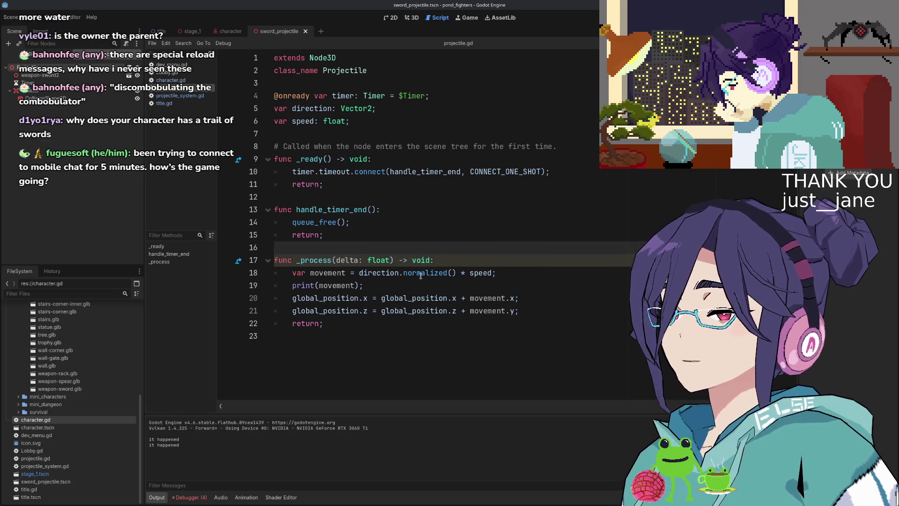
# - Rerun the game and throw swords while moving right, left and forward
pyautogui.press('F5')
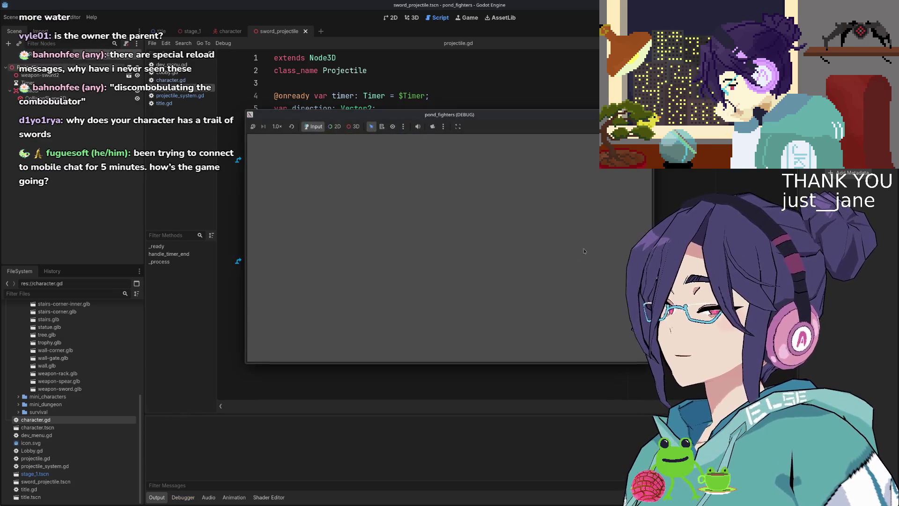
pyautogui.press('d')
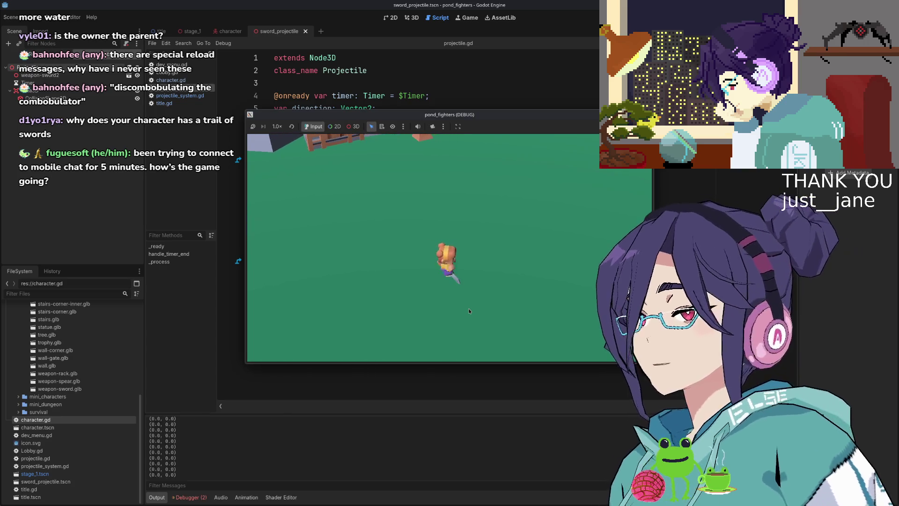
pyautogui.press('a')
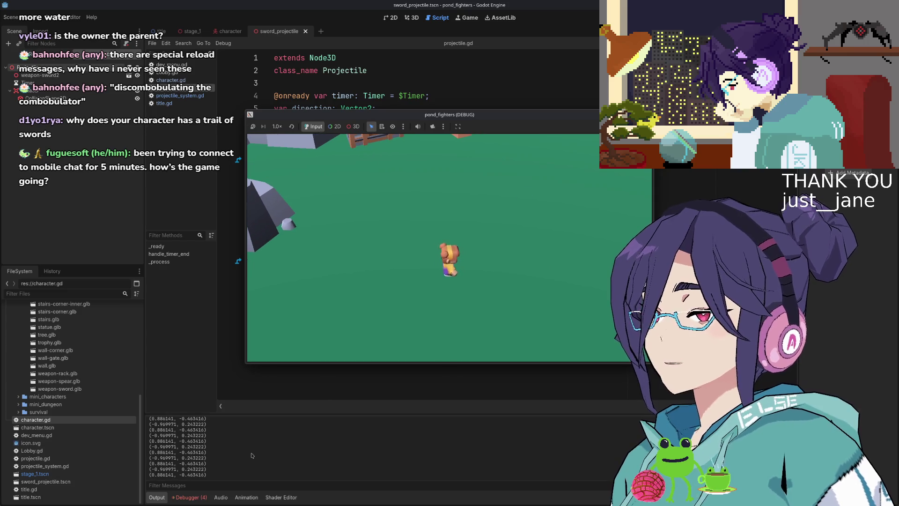
pyautogui.press('d')
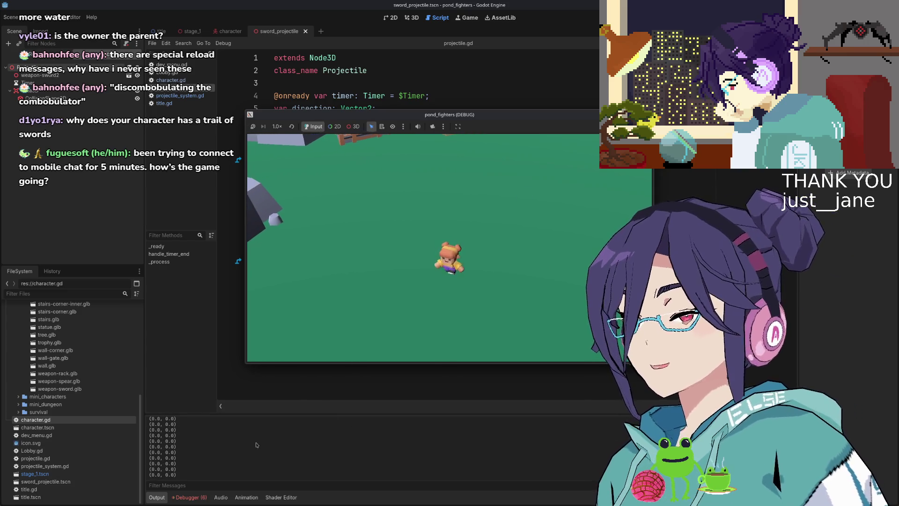
pyautogui.press('a')
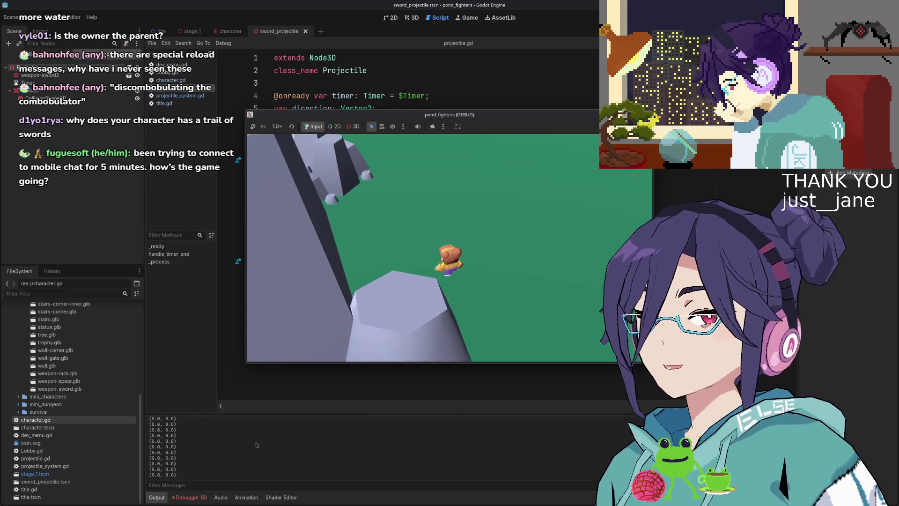
pyautogui.press('d')
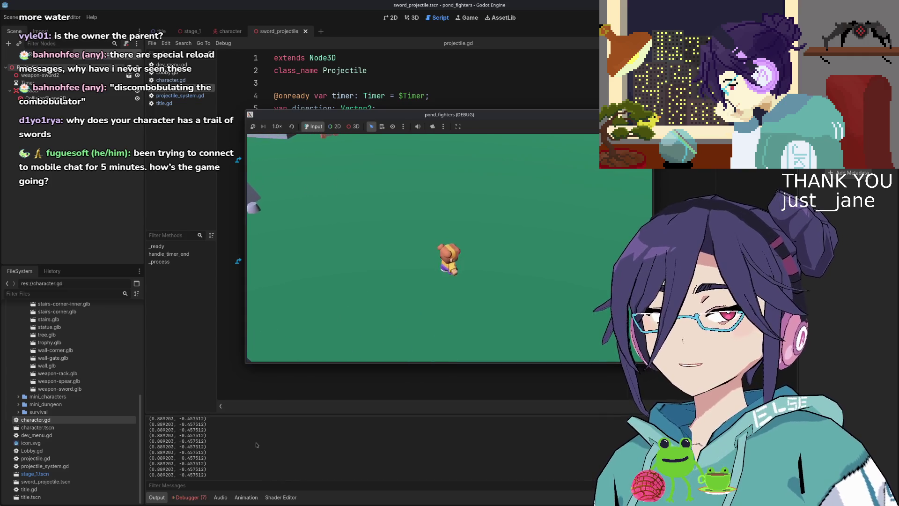
pyautogui.press('a')
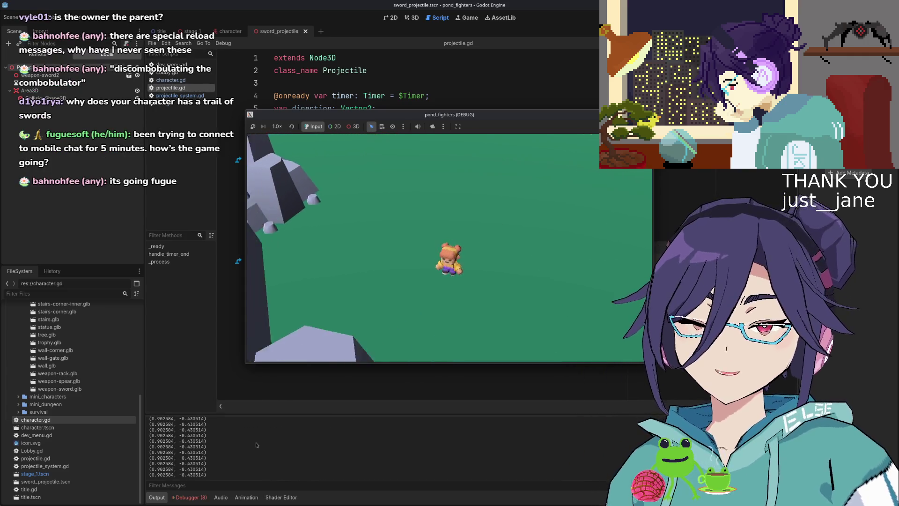
pyautogui.press('w')
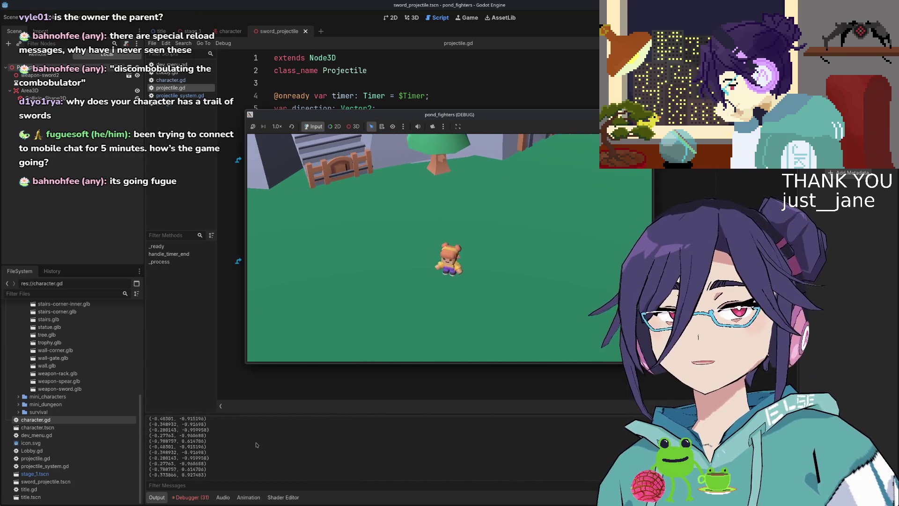
pyautogui.press('d')
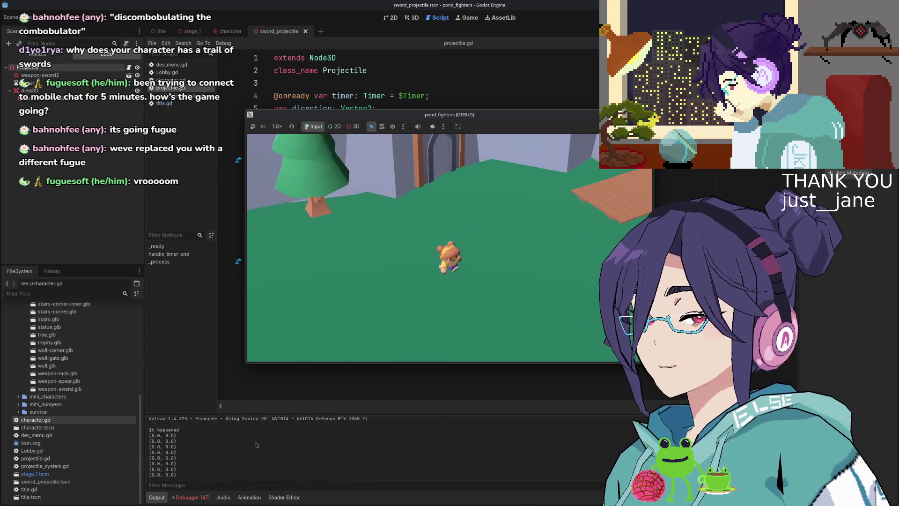
pyautogui.press('w')
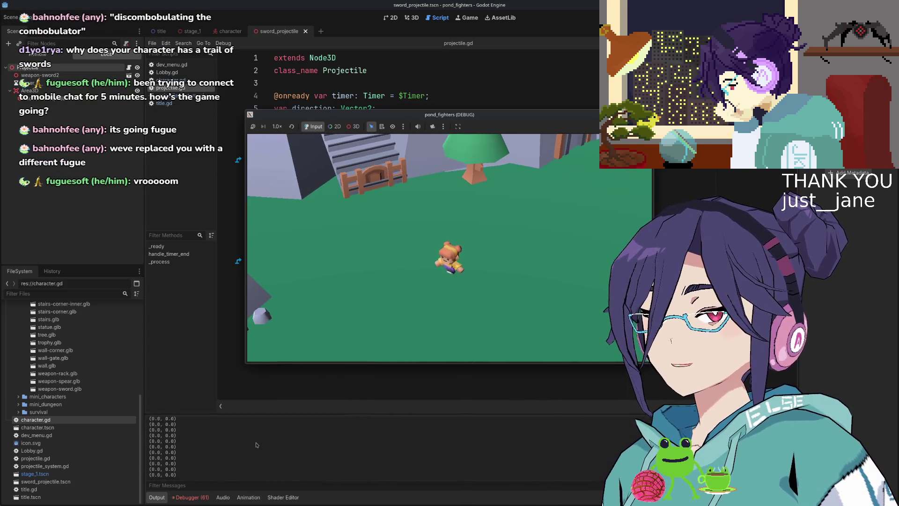
# - Keep turning the character in every direction while throwing swords, then return to the script editor
pyautogui.scroll(5, 256, 444)
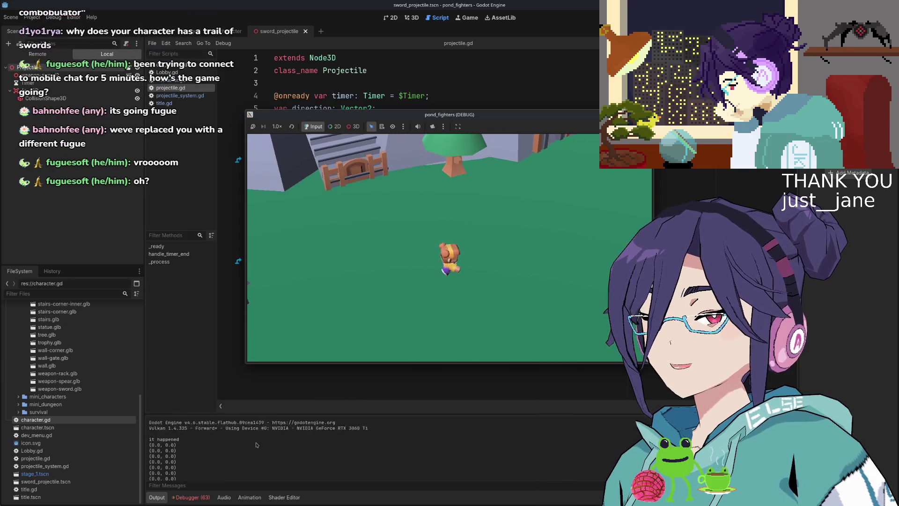
pyautogui.scroll(1, 256, 444)
pyautogui.press('w')
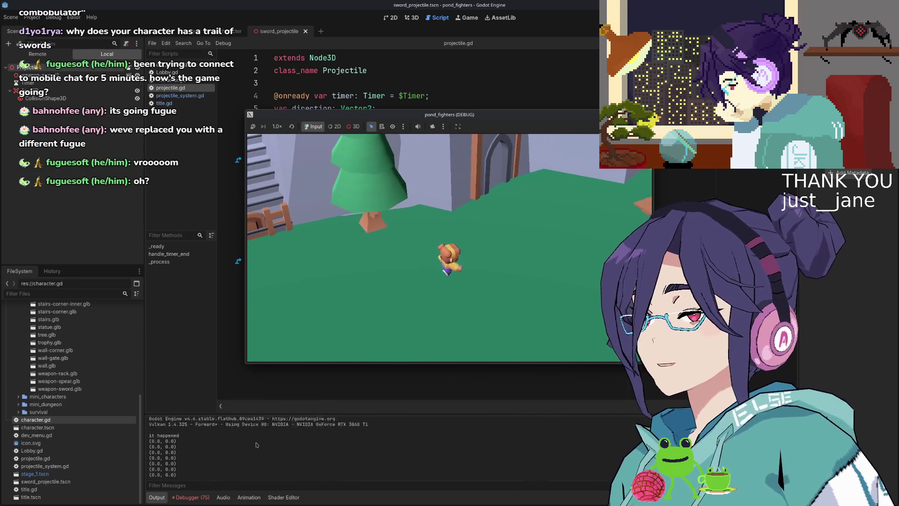
pyautogui.press('a')
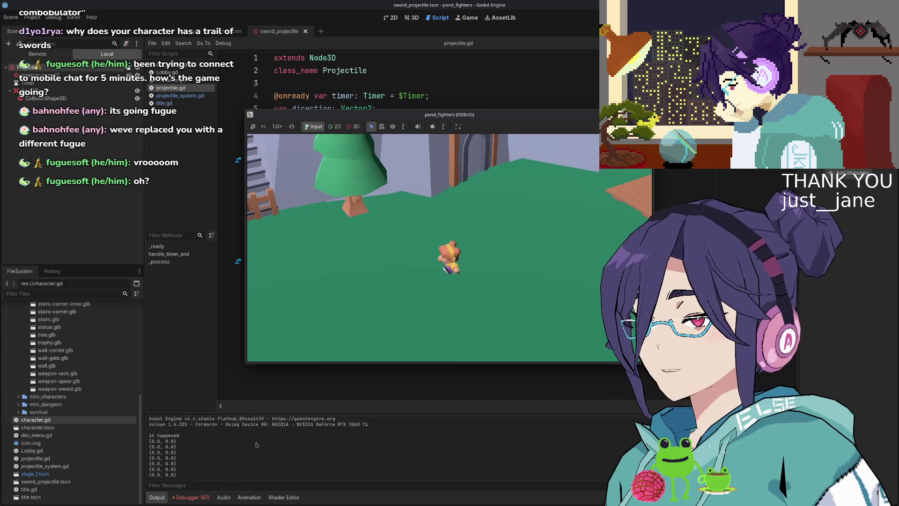
pyautogui.press('s')
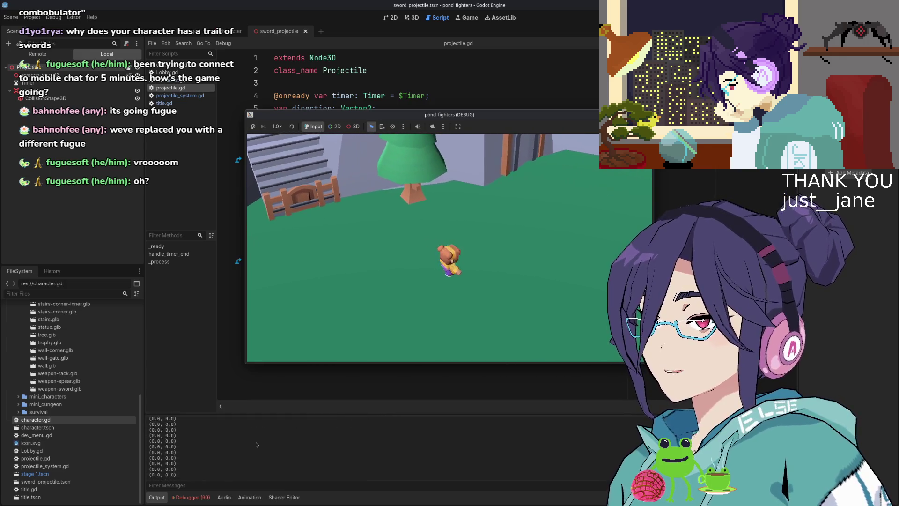
pyautogui.press('d')
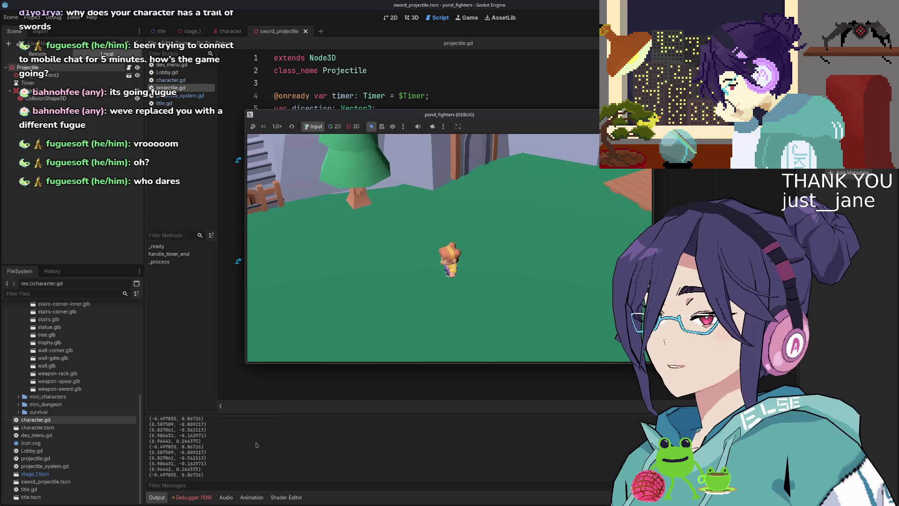
pyautogui.press('a')
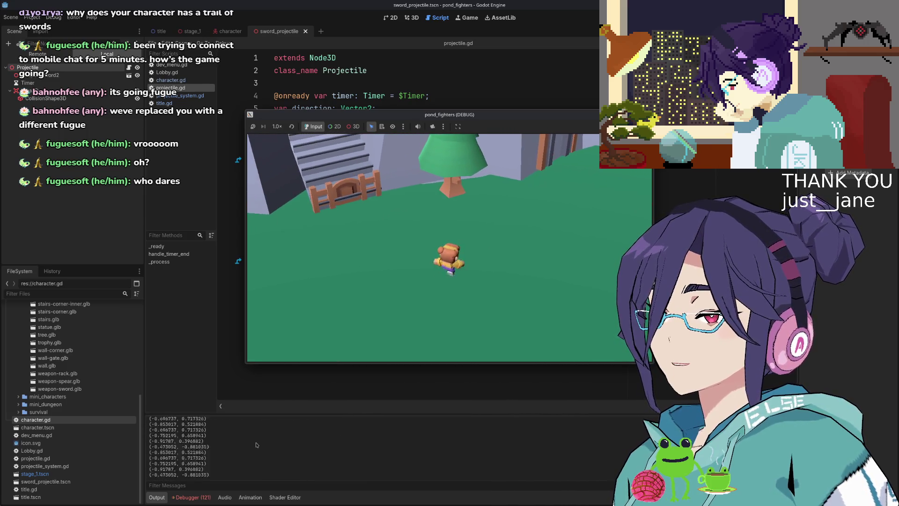
pyautogui.press('d')
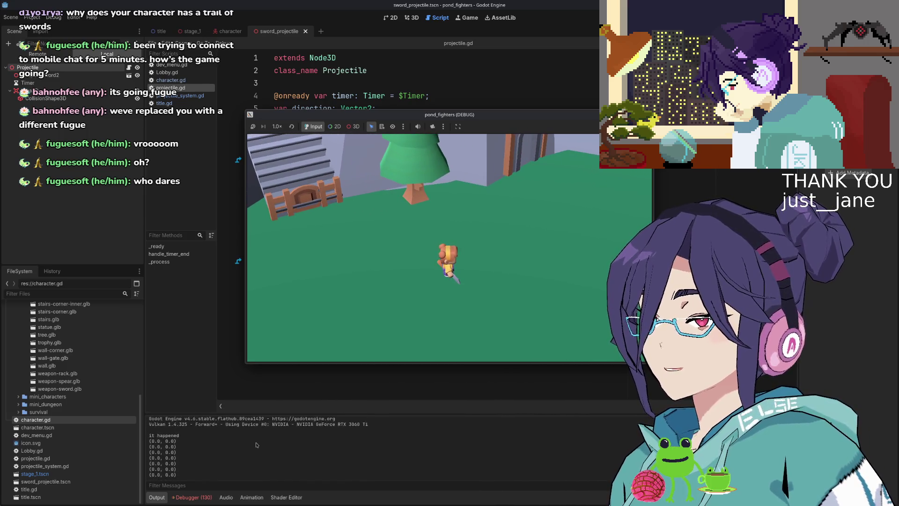
pyautogui.press('d')
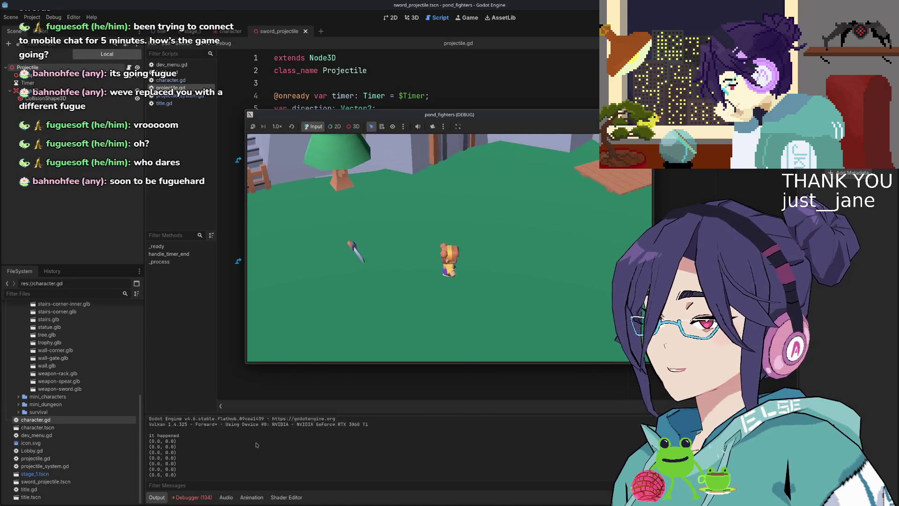
pyautogui.press('a')
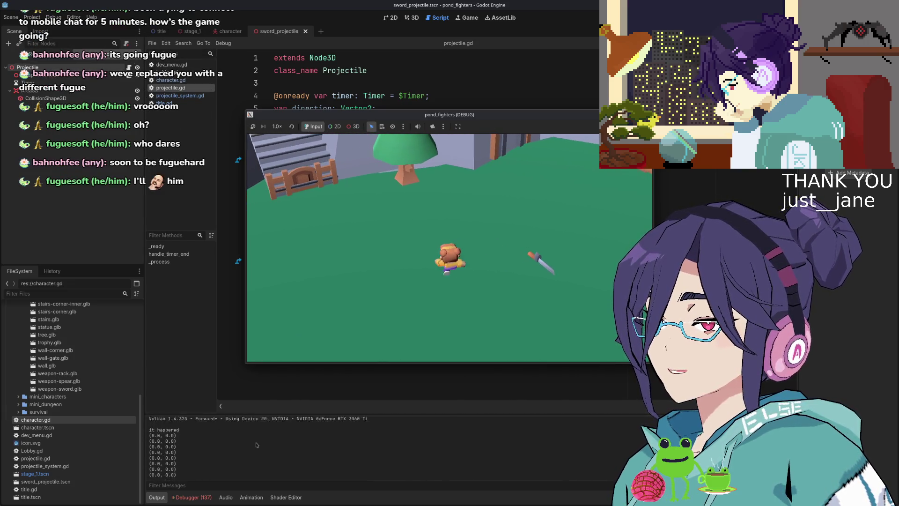
pyautogui.press('d')
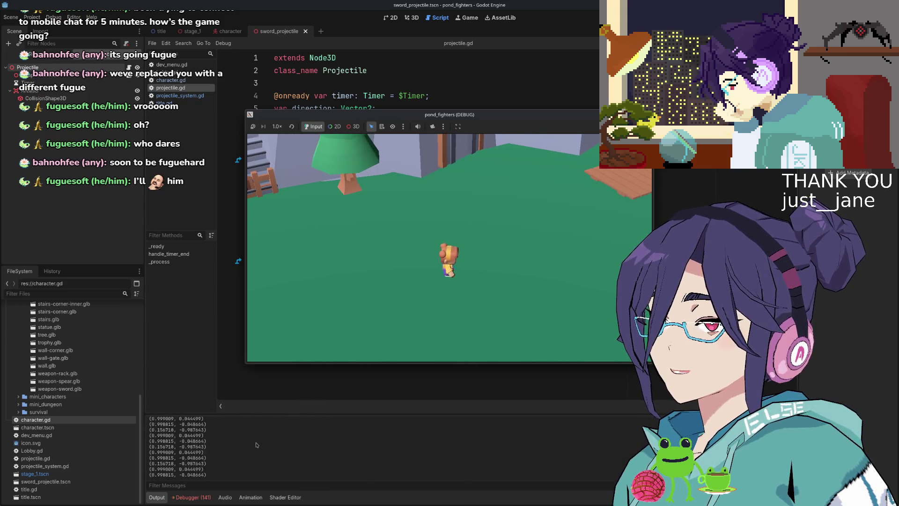
pyautogui.press('a')
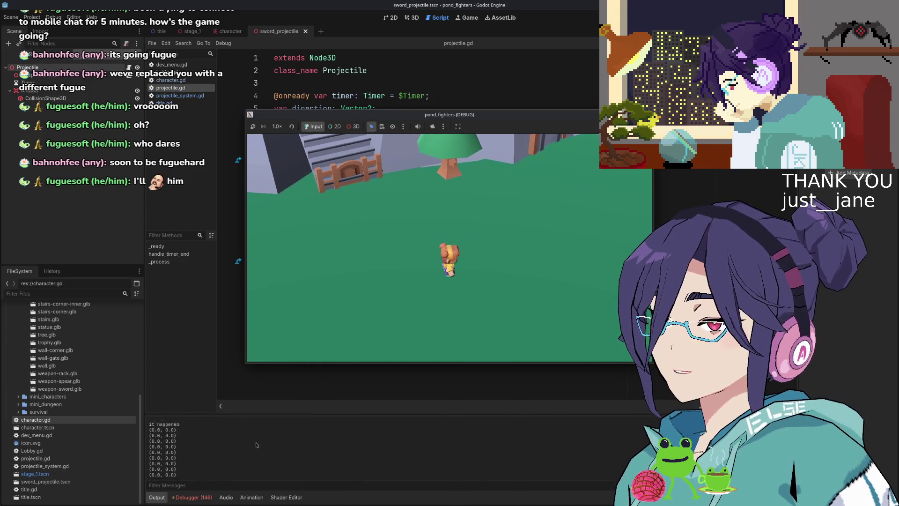
pyautogui.press('d')
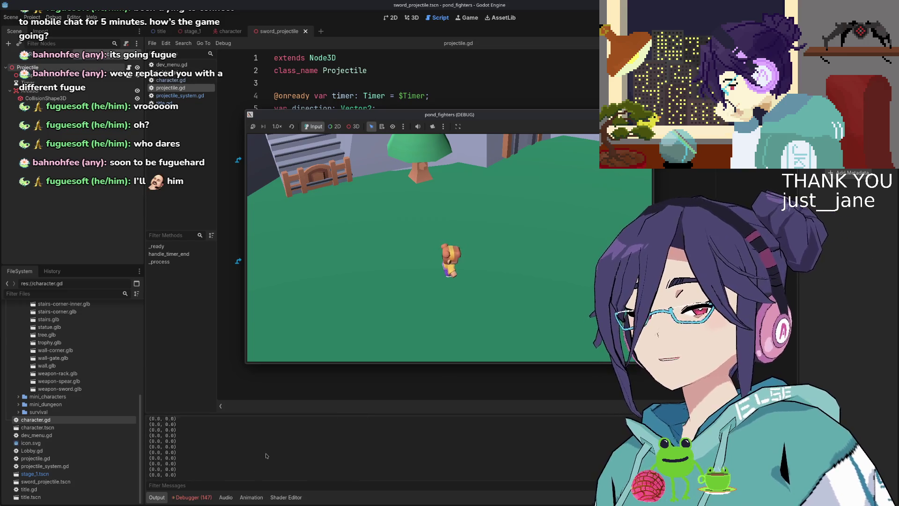
pyautogui.click(283, 261)
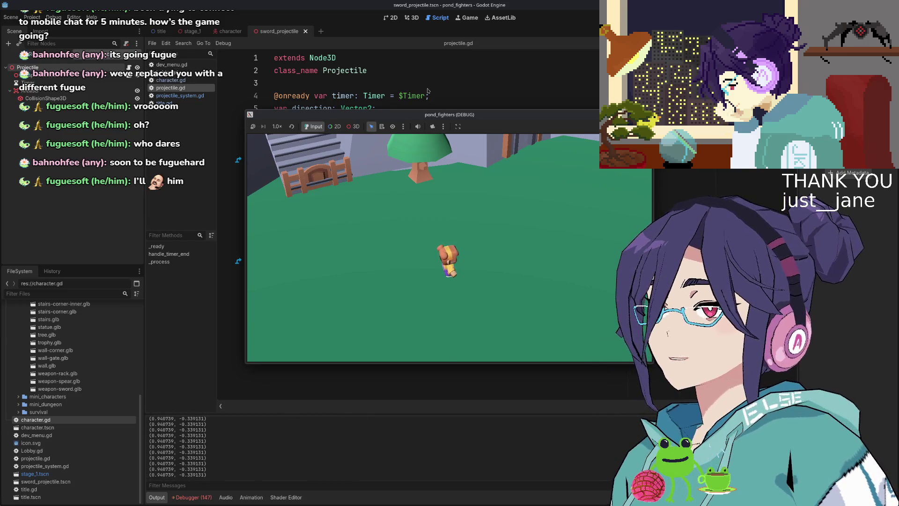
pyautogui.click(440, 101)
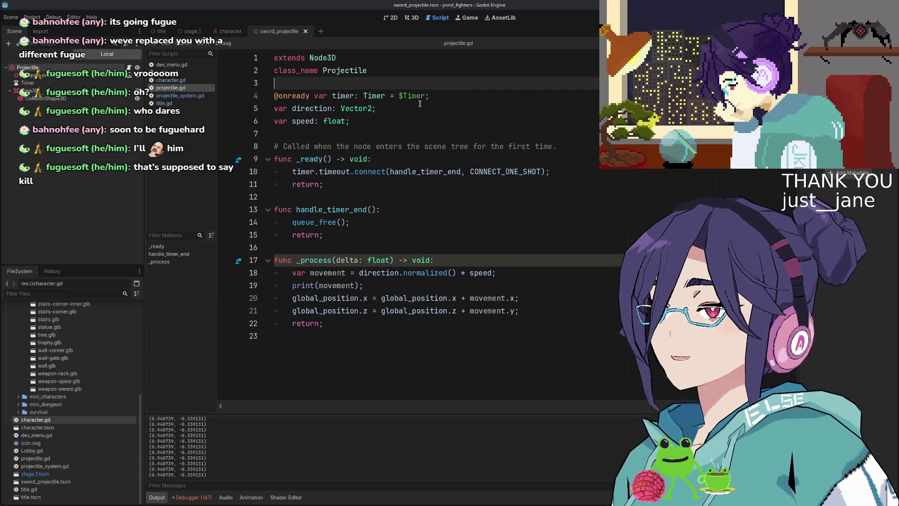
# - Close the running game and check the projectile_speed value of 1 in projectile_system.gd
pyautogui.hotkey('alt', 'Tab')
pyautogui.hotkey('alt', 'F4')
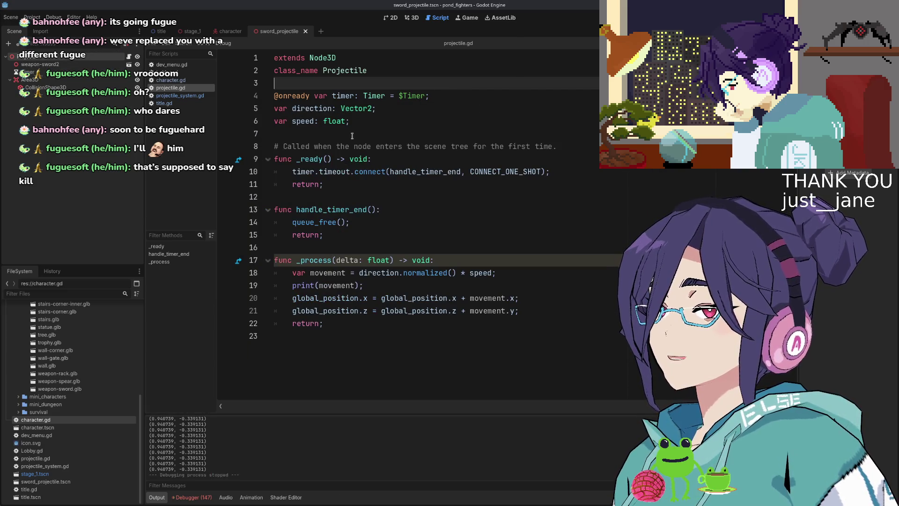
pyautogui.click(181, 96)
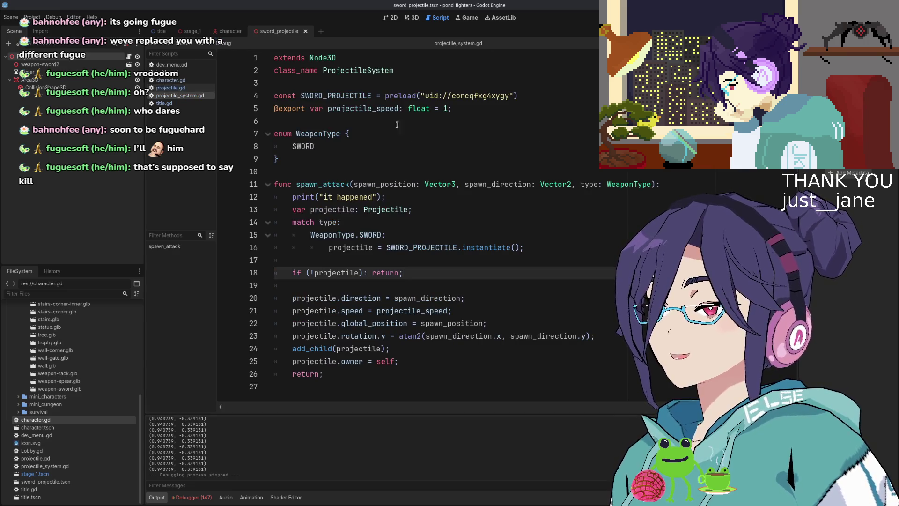
pyautogui.click(447, 109)
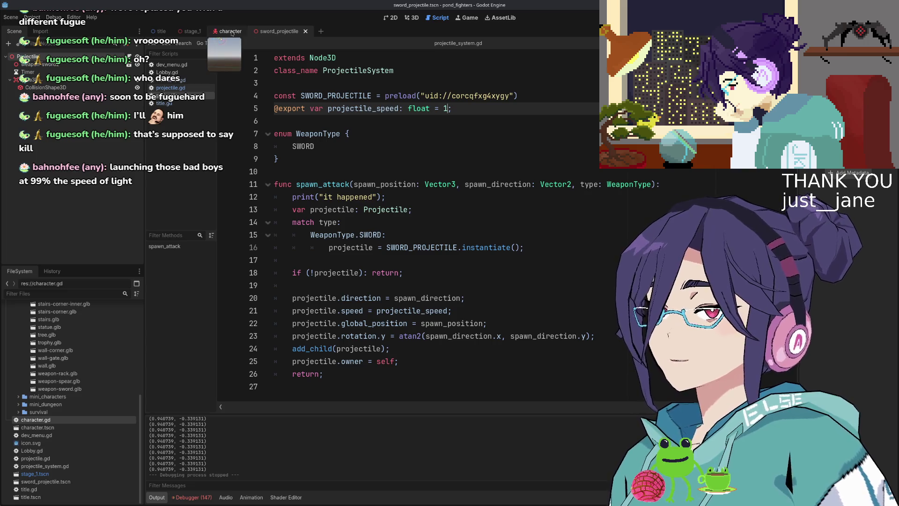
# - Review character.gd's _physics_process and attack() code, including uses of delta, then reopen projectile_system.gd
pyautogui.click(185, 81)
pyautogui.scroll(-1, 422, 309)
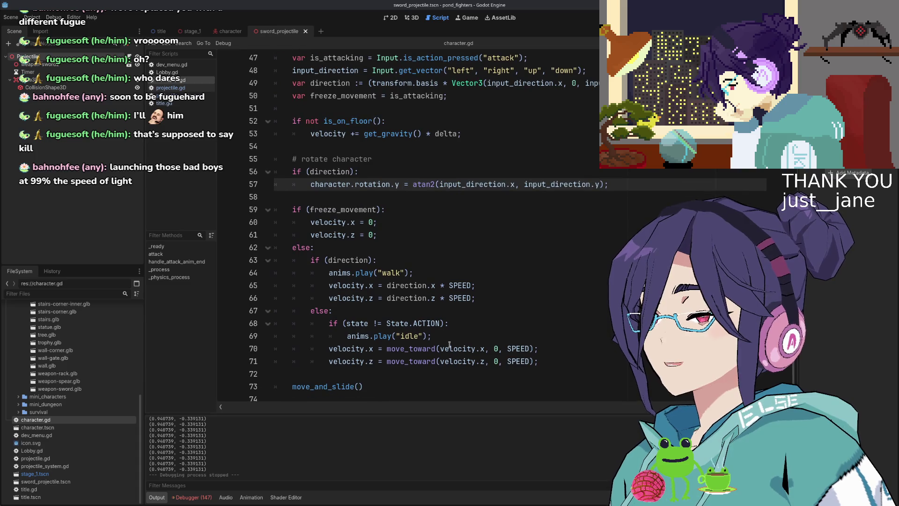
pyautogui.scroll(5, 489, 191)
pyautogui.scroll(-2, 449, 214)
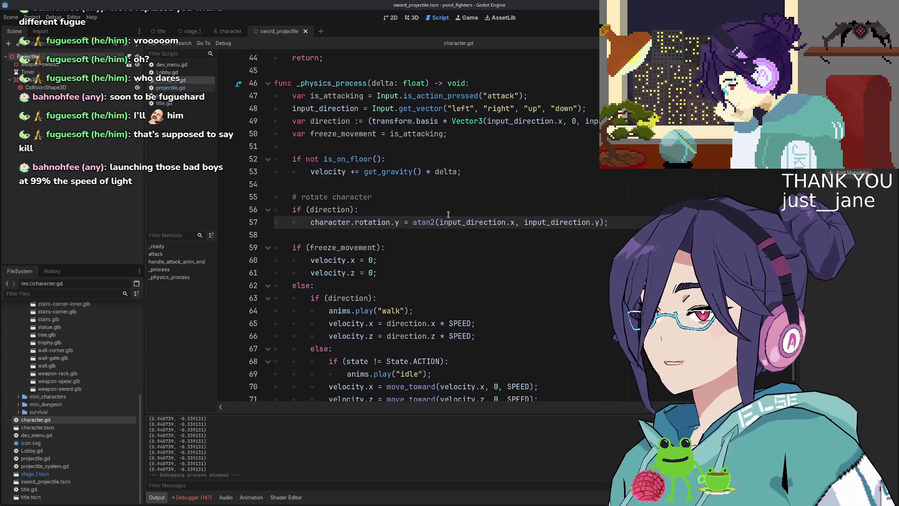
pyautogui.doubleClick(389, 83)
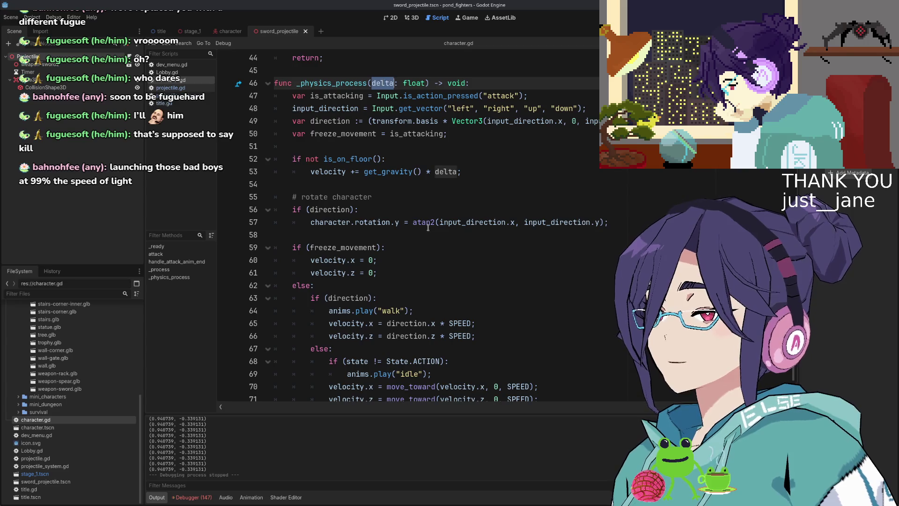
pyautogui.scroll(-3, 416, 187)
pyautogui.scroll(2, 415, 188)
pyautogui.scroll(-2, 416, 188)
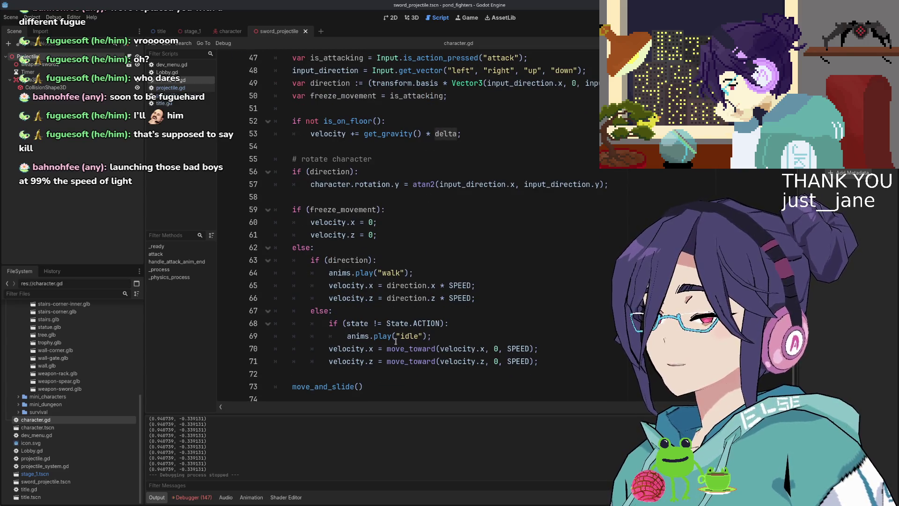
pyautogui.scroll(7, 412, 269)
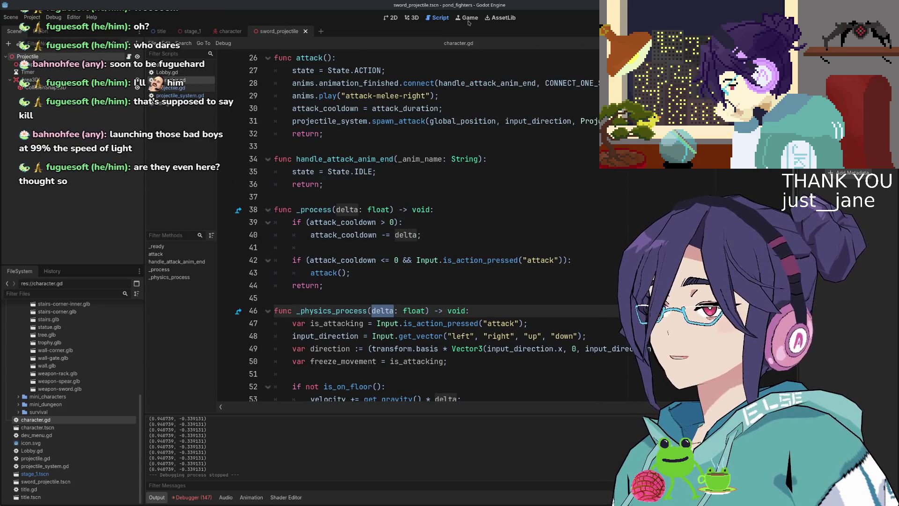
pyautogui.click(180, 95)
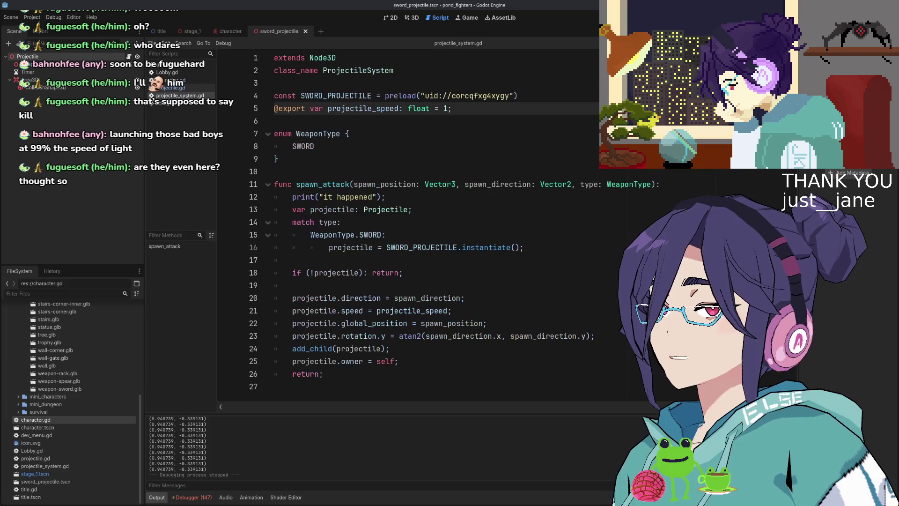
# - Multiply the movement line in projectile.gd's _process by delta
pyautogui.click(186, 88)
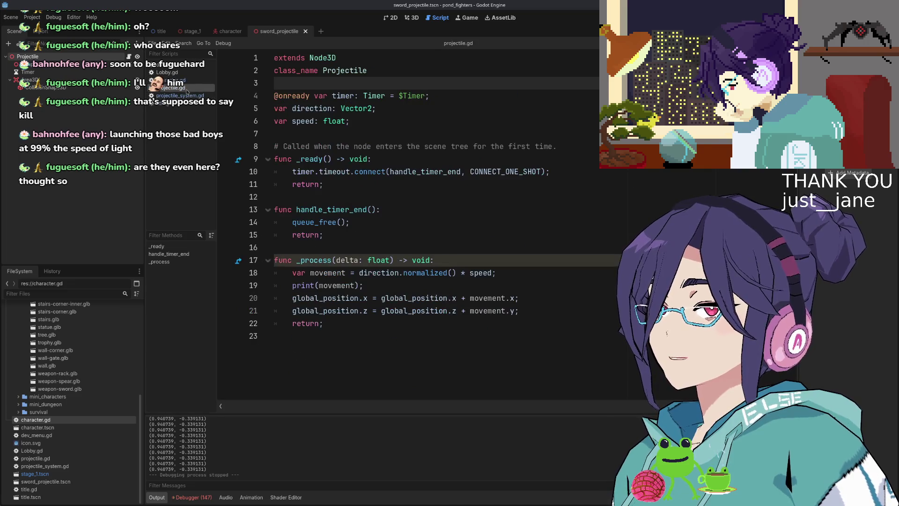
pyautogui.doubleClick(349, 260)
pyautogui.click(506, 274)
pyautogui.write('* delta')
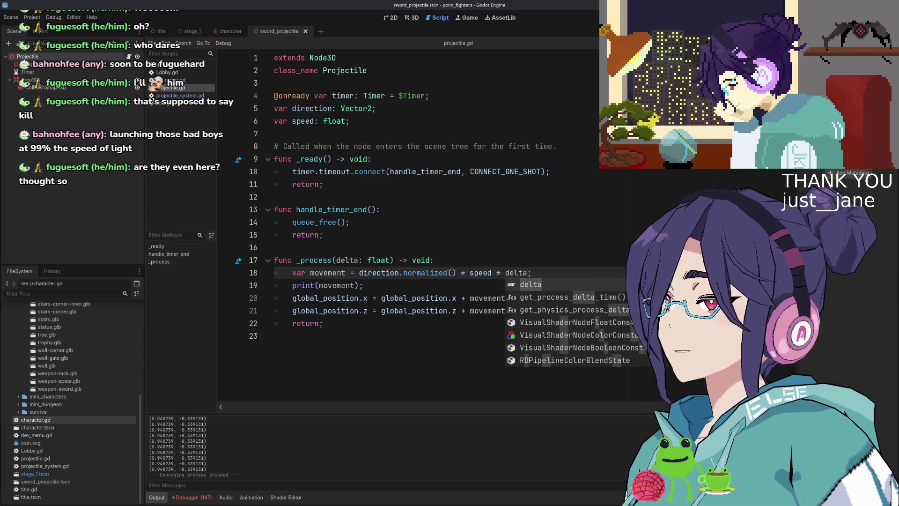
# - Playtest the delta change, then select the print(movement) debug line
pyautogui.press('F5')
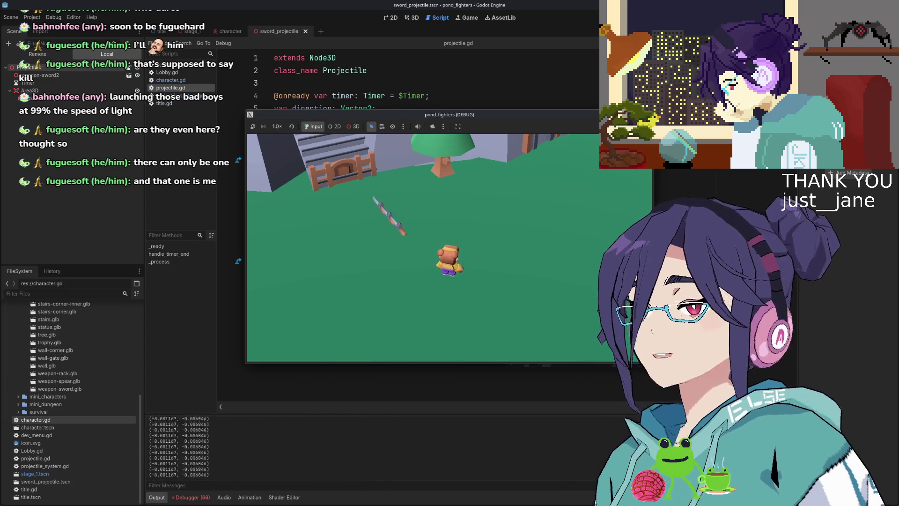
pyautogui.press('F8')
pyautogui.click(472, 288)
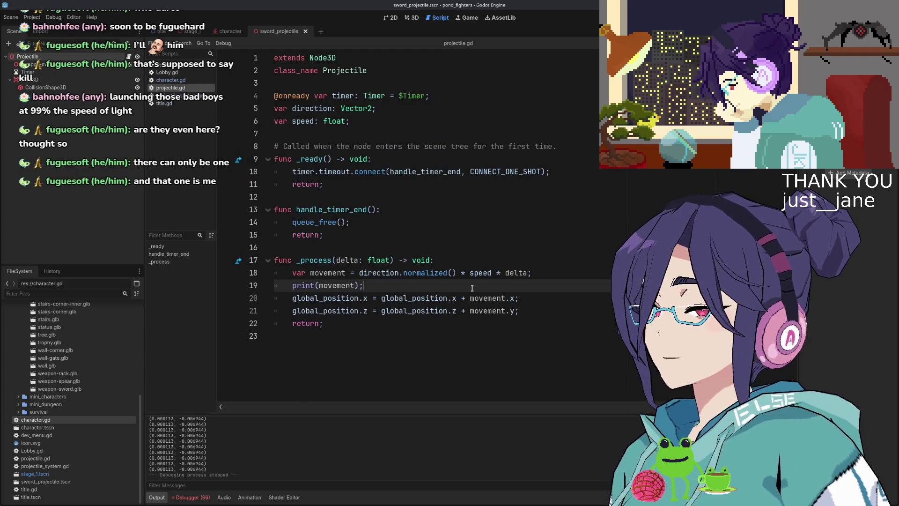
pyautogui.hotkey('shift', 'Home')
pyautogui.hotkey('shift', 'Home')
# - Delete the print(movement) debug line and review the character.gd script
pyautogui.press('BackSpace')
pyautogui.press('BackSpace')
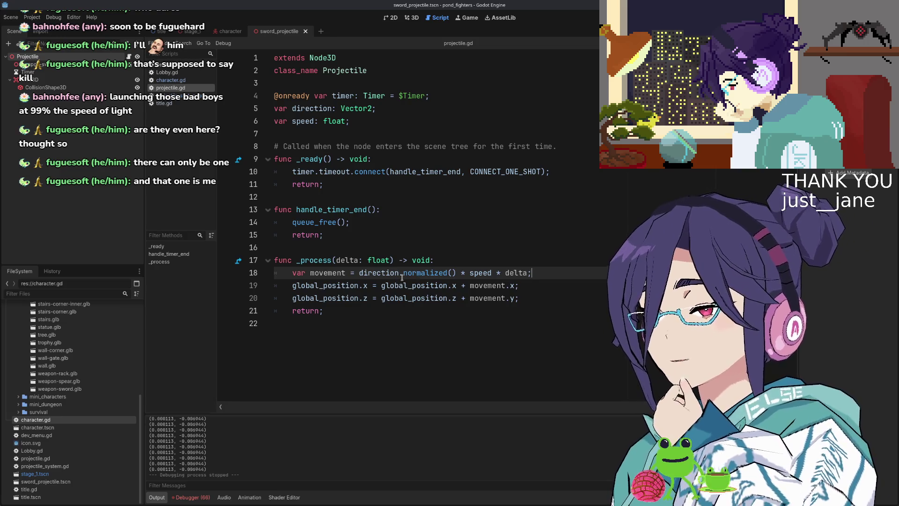
pyautogui.moveTo(409, 275)
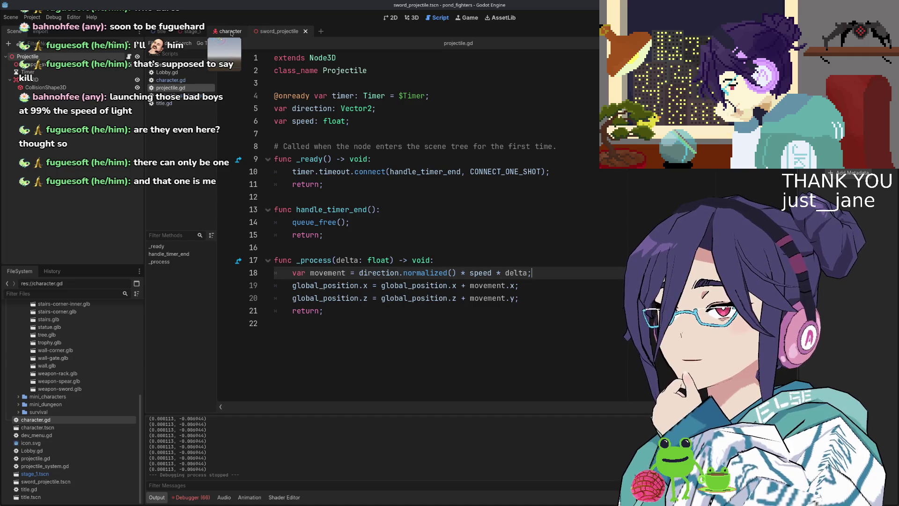
pyautogui.click(171, 80)
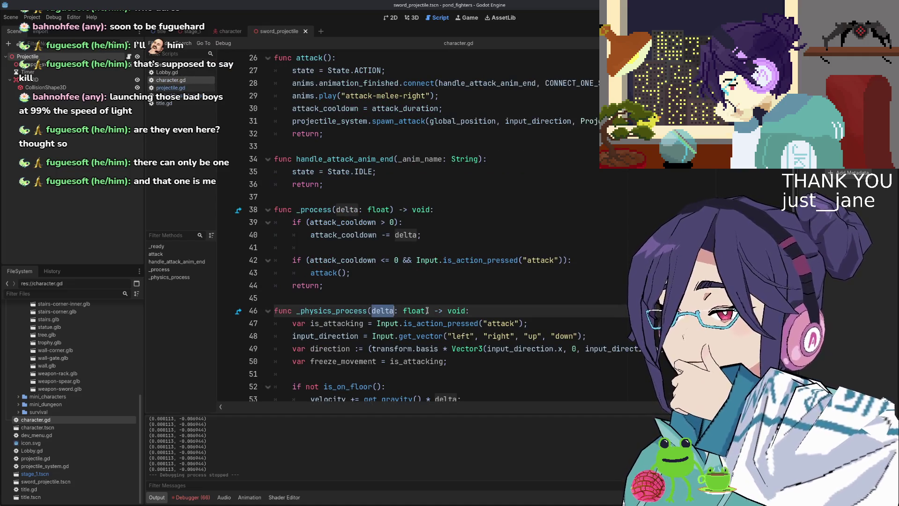
pyautogui.scroll(-4, 404, 313)
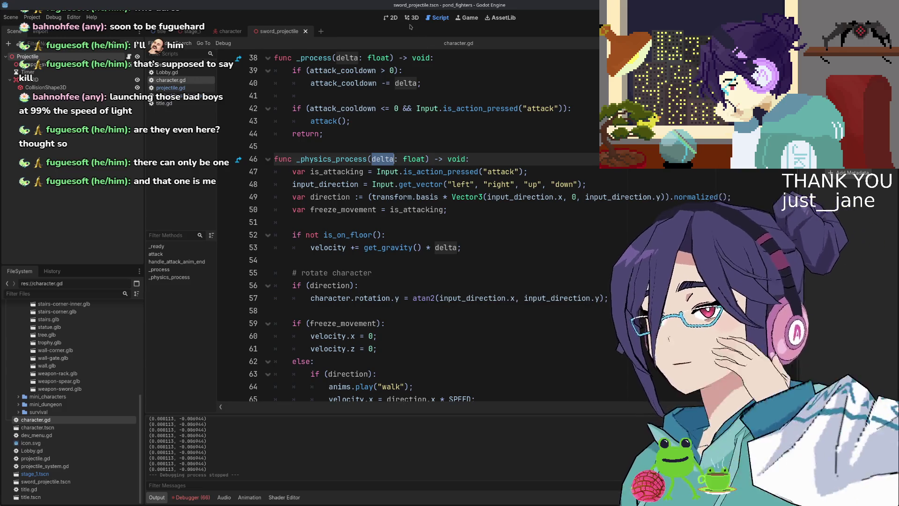
# - Switch to the character scene, then stage_1, and return to projectile.gd
pyautogui.click(229, 31)
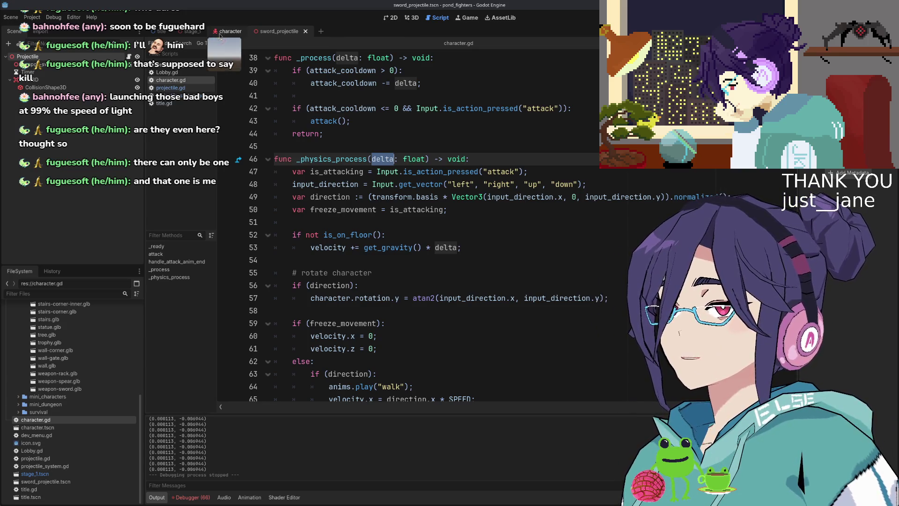
pyautogui.hotkey('ctrl', 'shift', 'Tab')
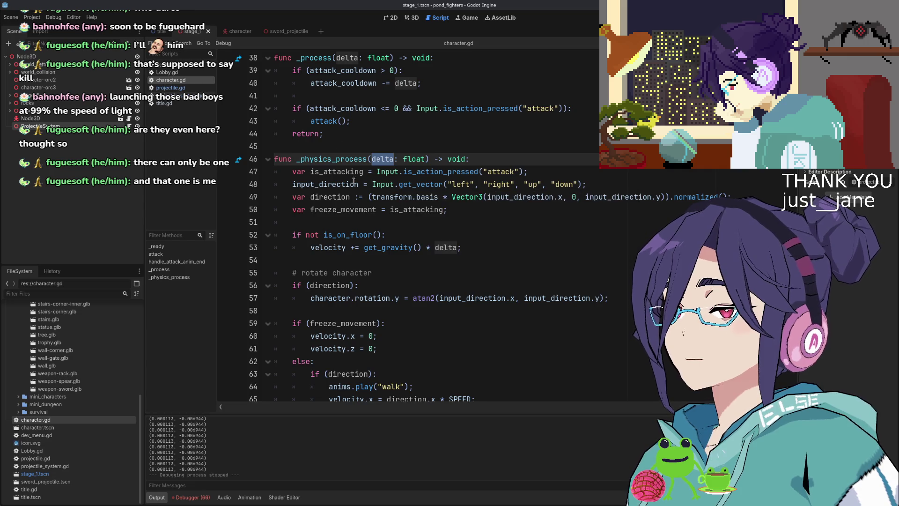
pyautogui.click(170, 88)
# - Remove the normalized() call from the direction on line 18 of projectile.gd
pyautogui.doubleClick(427, 273)
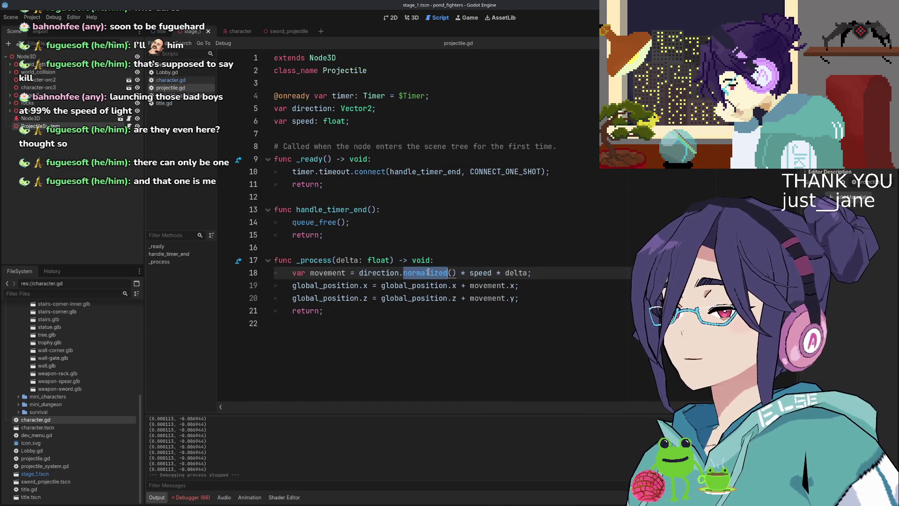
pyautogui.press('BackSpace')
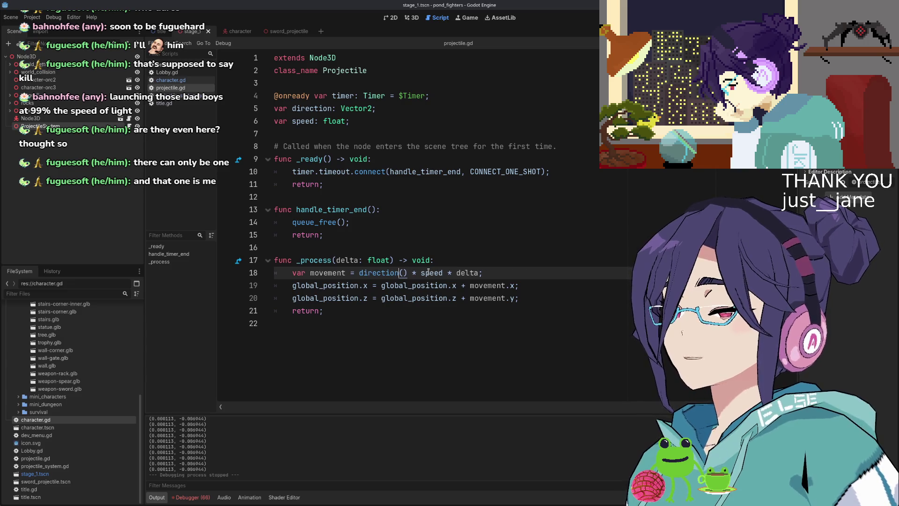
pyautogui.press('BackSpace')
pyautogui.press('Delete')
pyautogui.press('Delete')
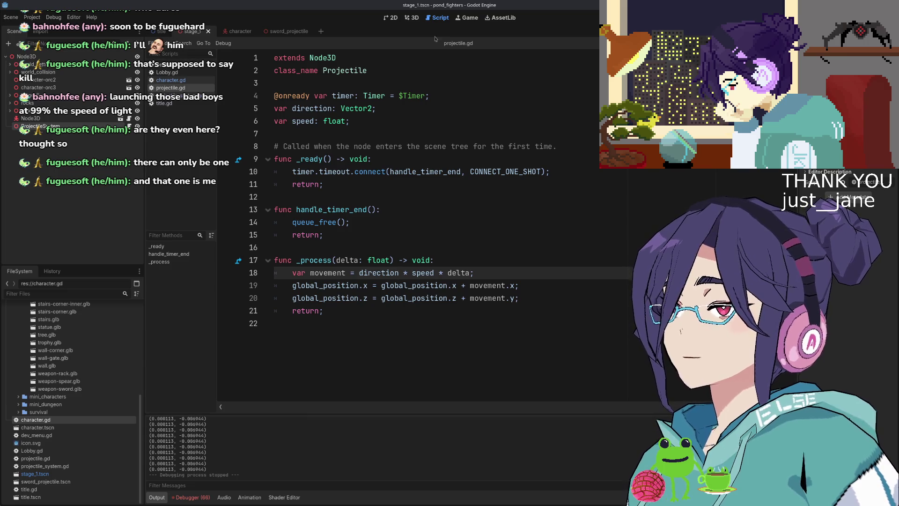
# - Playtest the game without normalization, then switch the editor to the 3D view
pyautogui.press('F5')
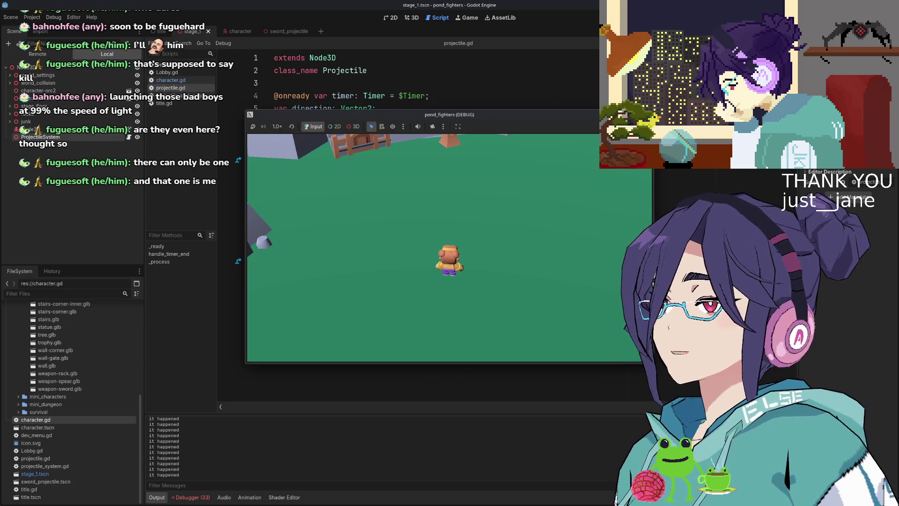
pyautogui.press('F8')
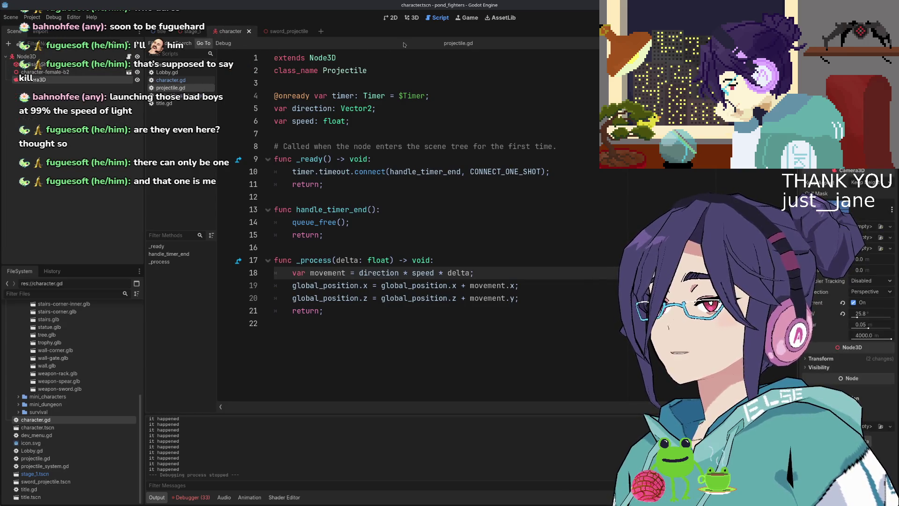
pyautogui.click(412, 18)
# - Select the camera in stage_1 and revert its rotation to zero
pyautogui.moveTo(448, 210)
pyautogui.mouseDown()
pyautogui.moveTo(440, 244)
pyautogui.moveTo(398, 276)
pyautogui.moveTo(386, 243)
pyautogui.mouseUp()
pyautogui.click(192, 31)
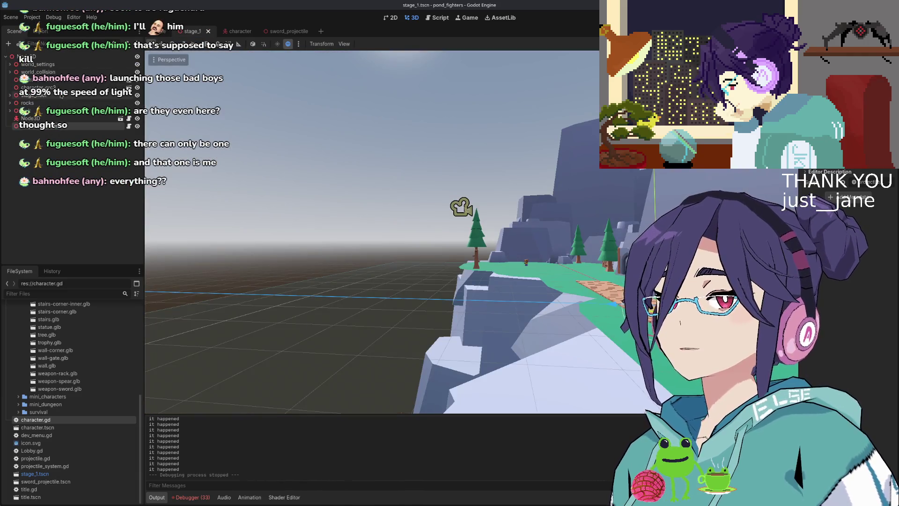
pyautogui.click(77, 125)
pyautogui.moveTo(375, 234)
pyautogui.mouseDown()
pyautogui.moveTo(356, 272)
pyautogui.moveTo(496, 249)
pyautogui.mouseUp()
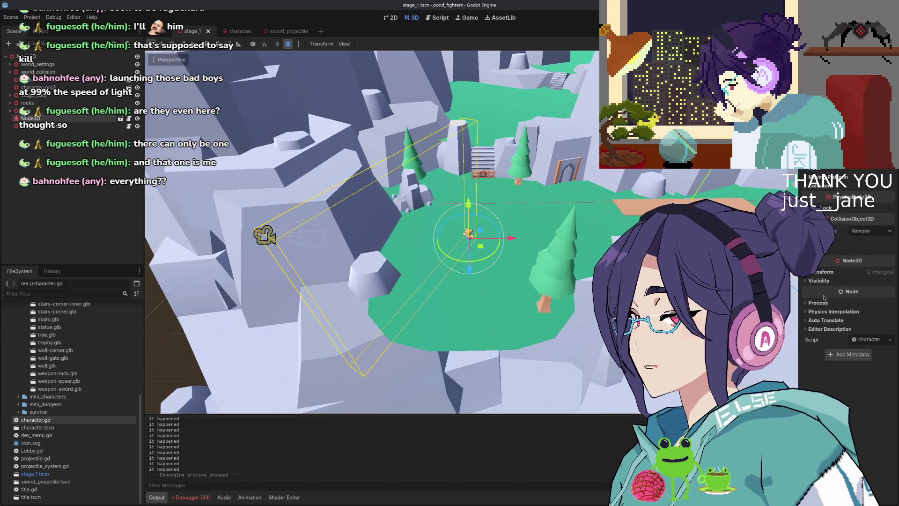
pyautogui.click(826, 273)
pyautogui.click(891, 302)
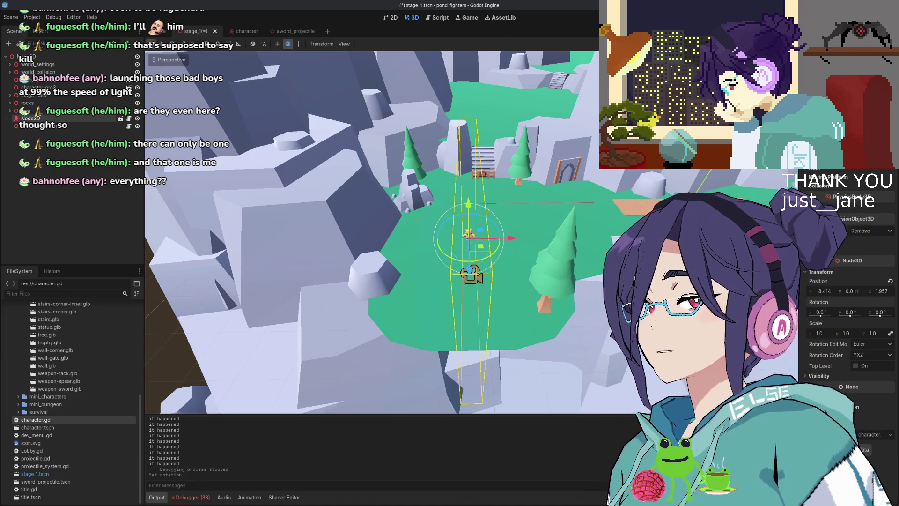
# - Run the game, throw two swords, stop, and return to the character scene
pyautogui.press('F6')
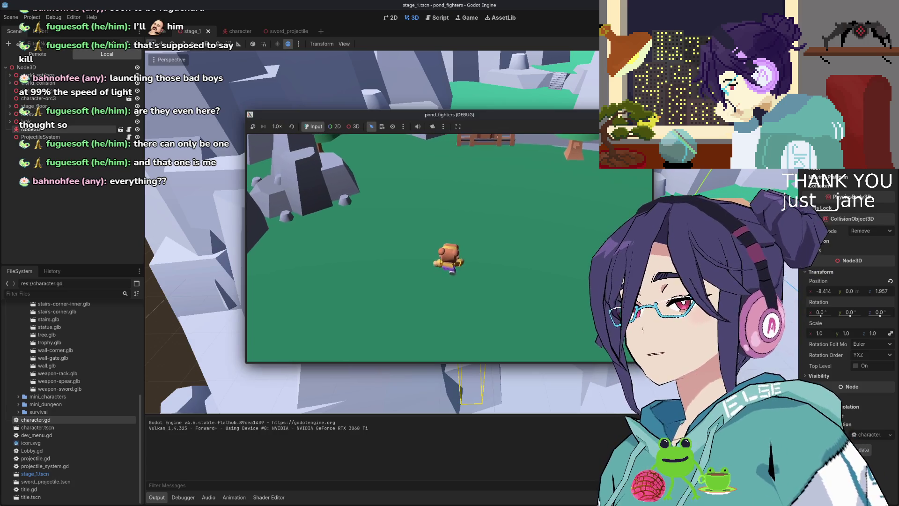
pyautogui.press('space')
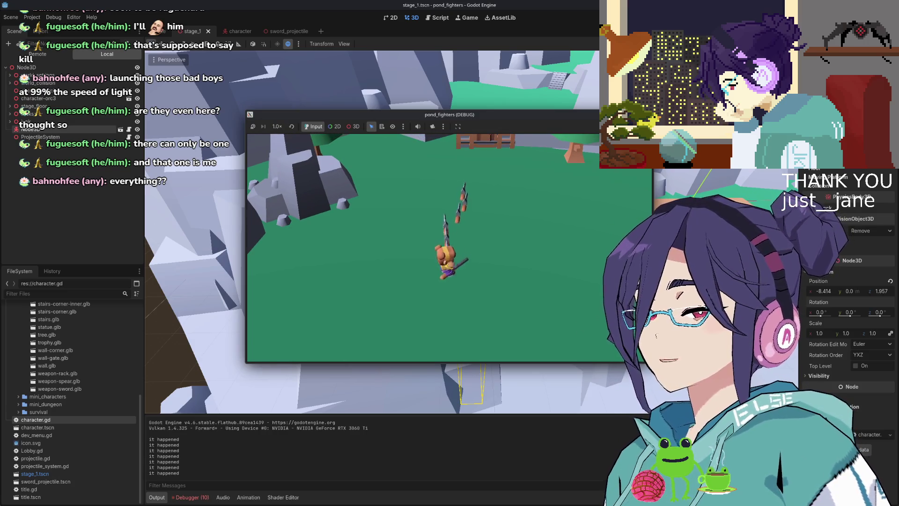
pyautogui.press('space')
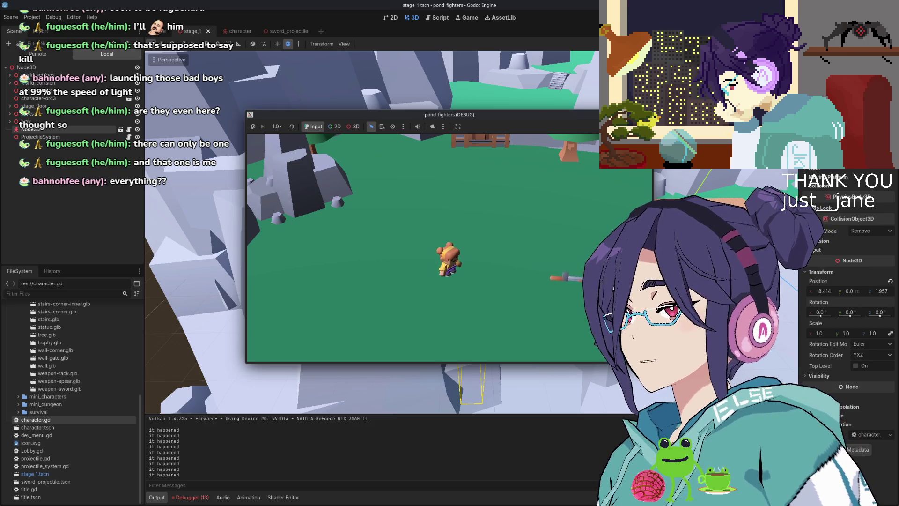
pyautogui.press('F8')
pyautogui.click(231, 32)
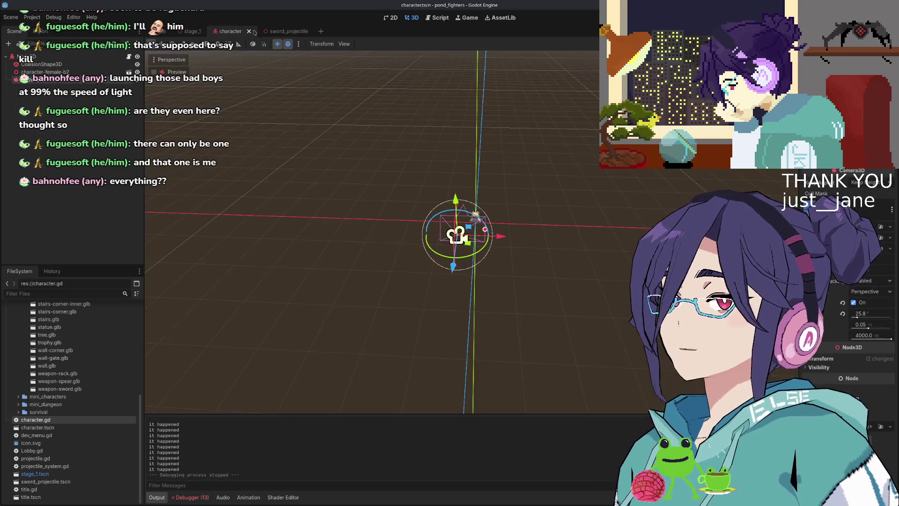
# - Set projectile_speed to 15 in projectile_system.gd, save, and playtest the faster throws
pyautogui.hotkey('ctrl', 'F3')
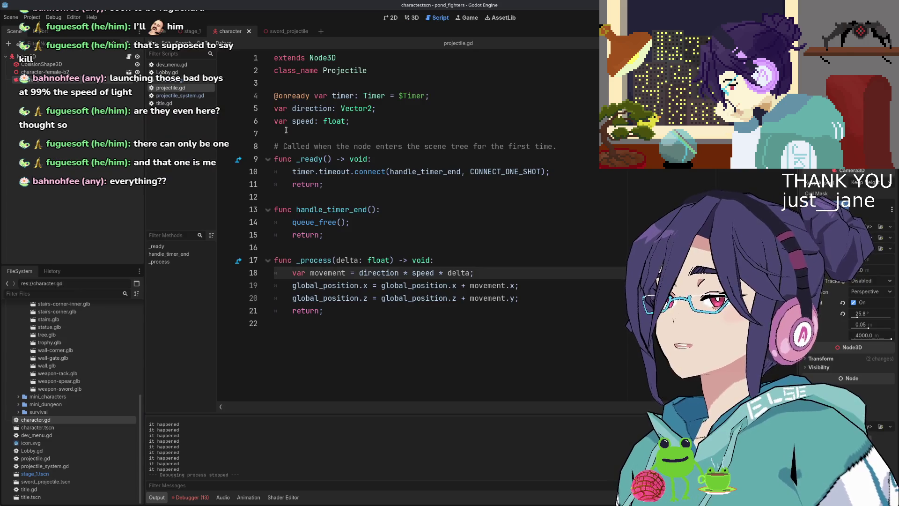
pyautogui.click(180, 95)
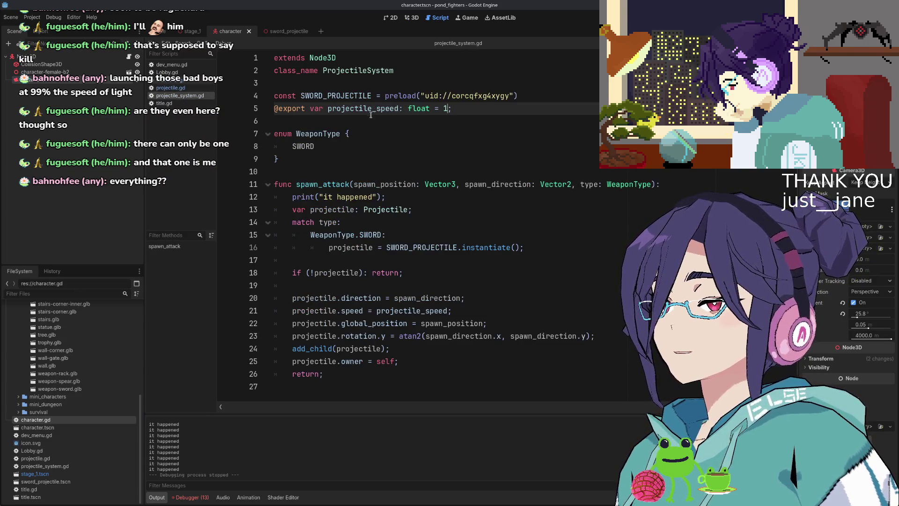
pyautogui.write('0;')
pyautogui.press('BackSpace')
pyautogui.write('5')
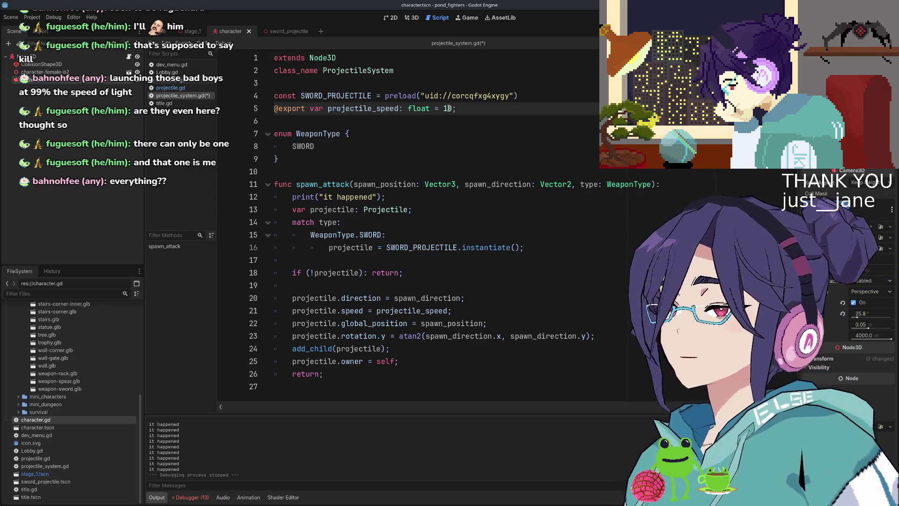
pyautogui.hotkey('ctrl', 's')
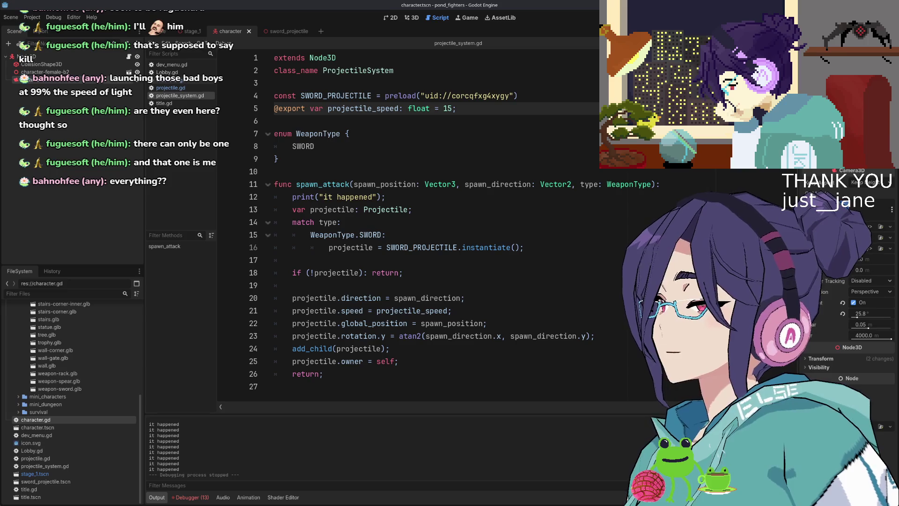
pyautogui.press('F5')
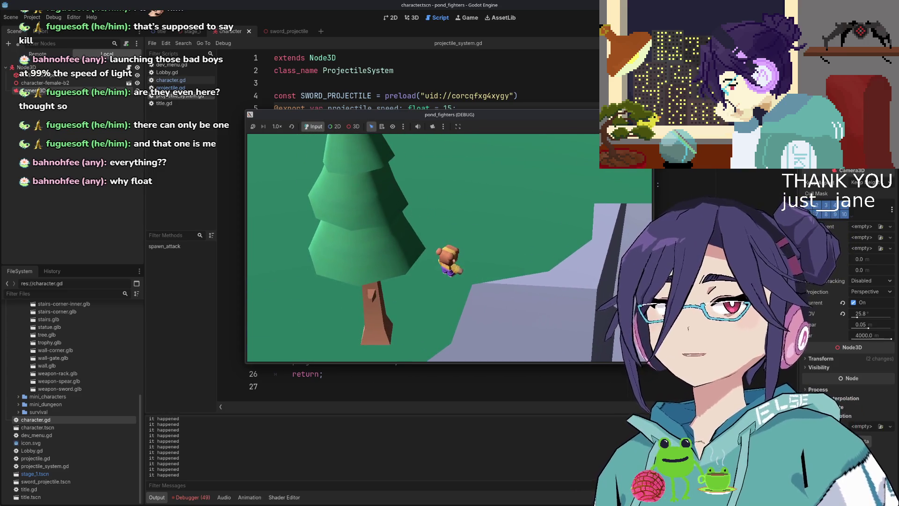
pyautogui.press('F8')
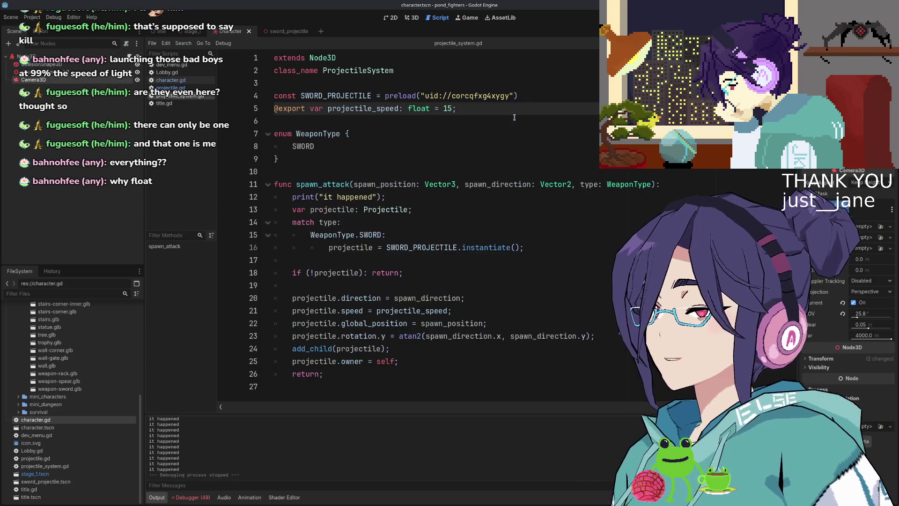
# - Change projectile_speed to 8 and playtest the sword throws
pyautogui.hotkey('shift', 'Left')
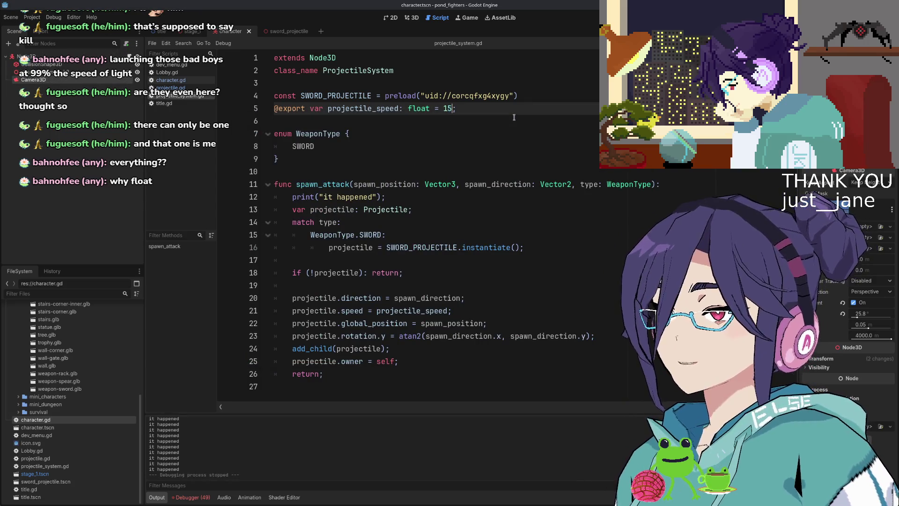
pyautogui.write('8')
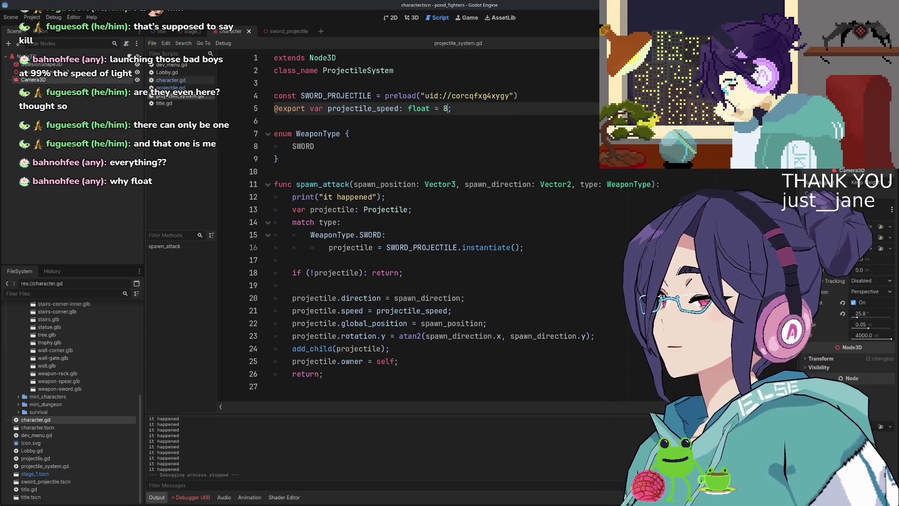
pyautogui.press('F5')
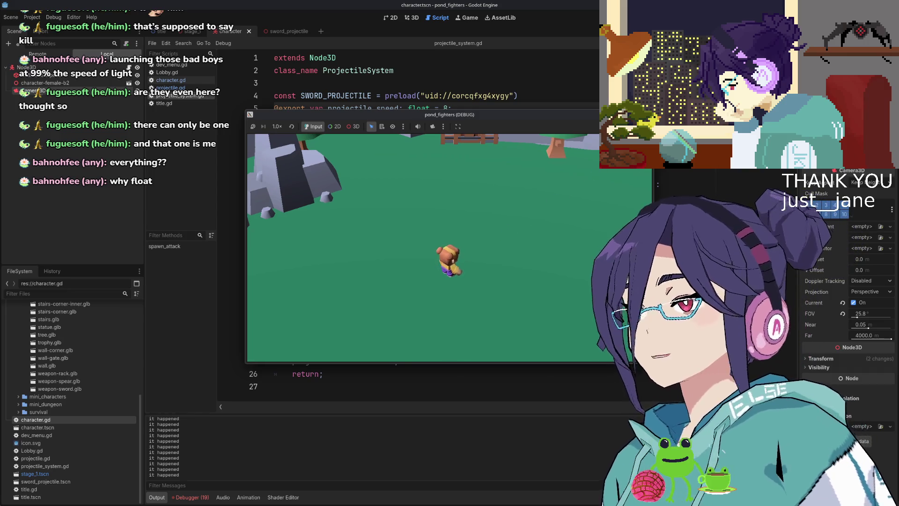
pyautogui.click(440, 108)
pyautogui.press('F8')
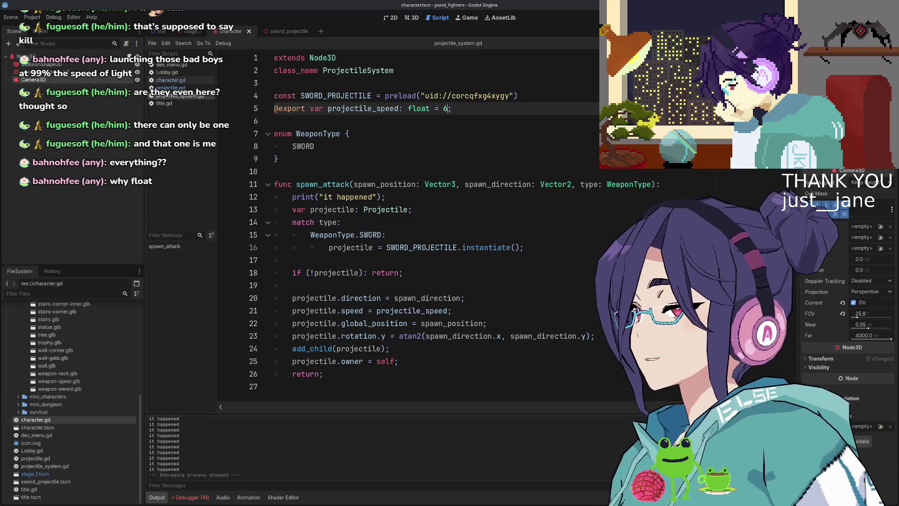
# - Playtest speeds 6 and 5, then set projectile_speed to 4.792 and run again
pyautogui.press('F5')
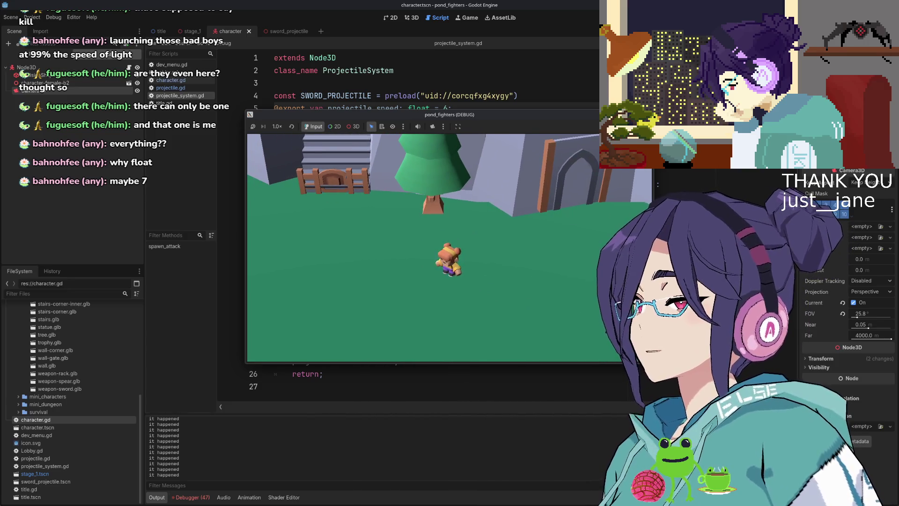
pyautogui.press('F8')
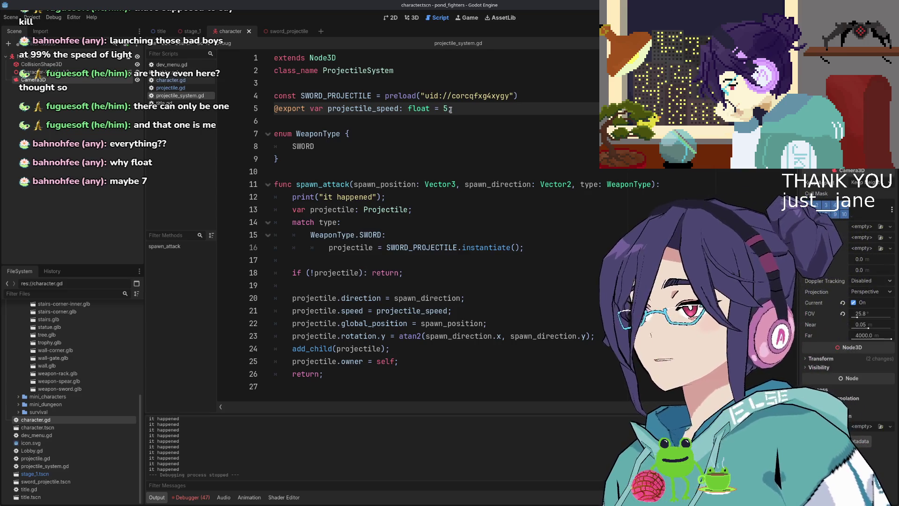
pyautogui.press('F5')
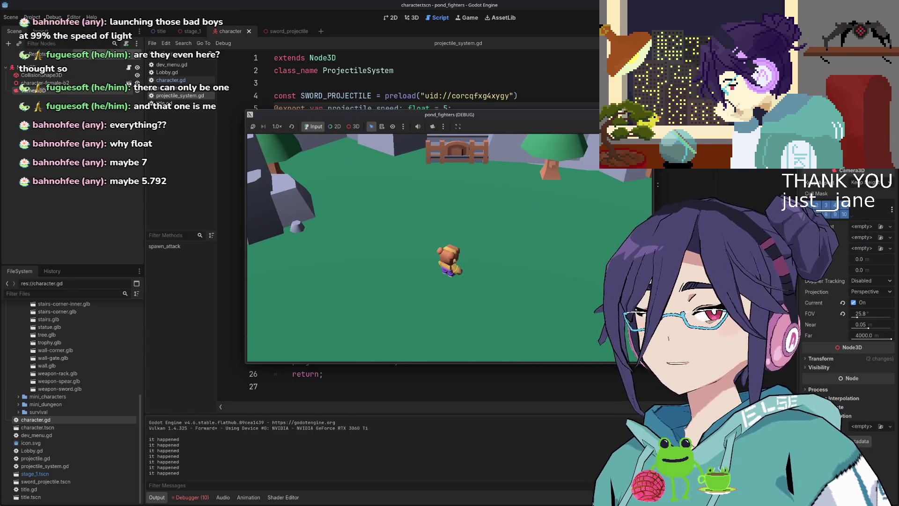
pyautogui.press('Escape')
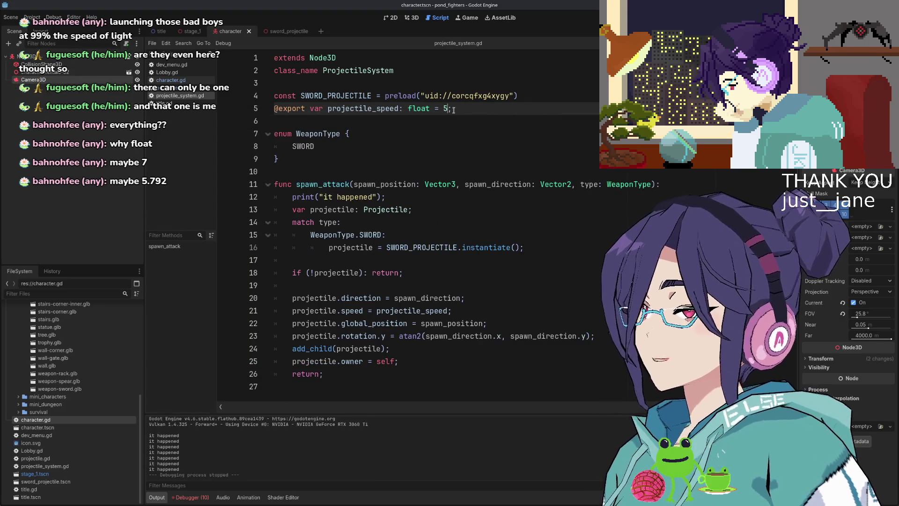
pyautogui.press('BackSpace')
pyautogui.write('4;')
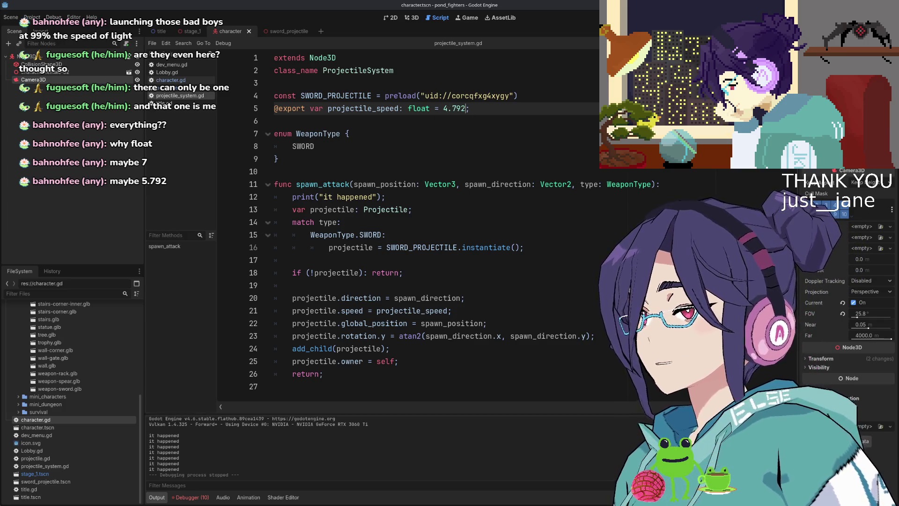
pyautogui.press('F5')
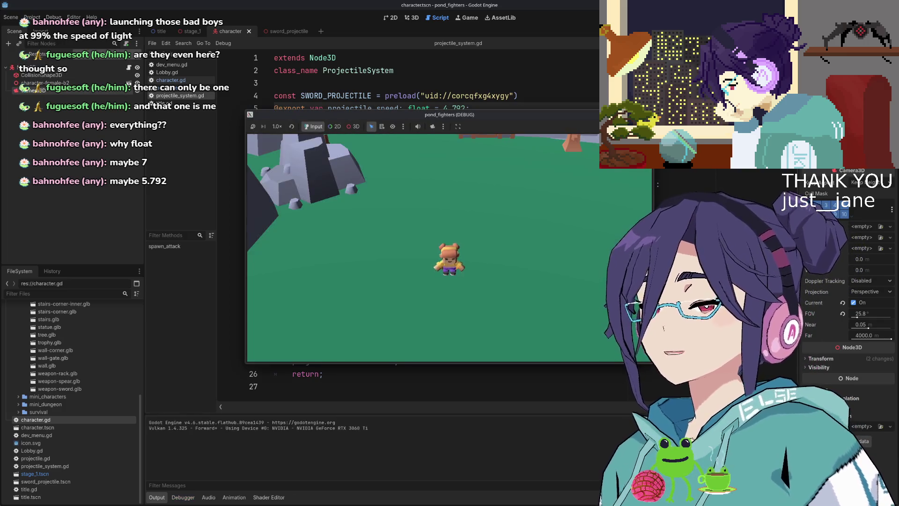
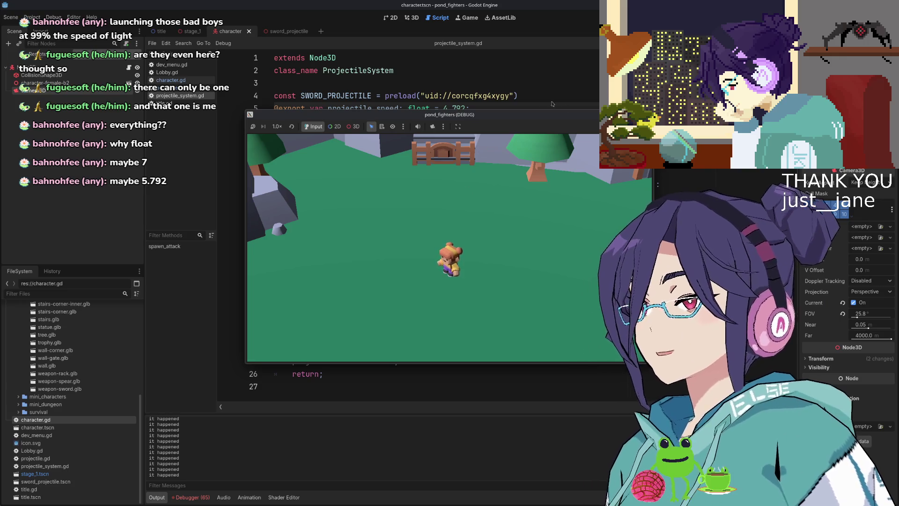
# - Stop the running game and open projectile.gd from the character scene
pyautogui.press('F8')
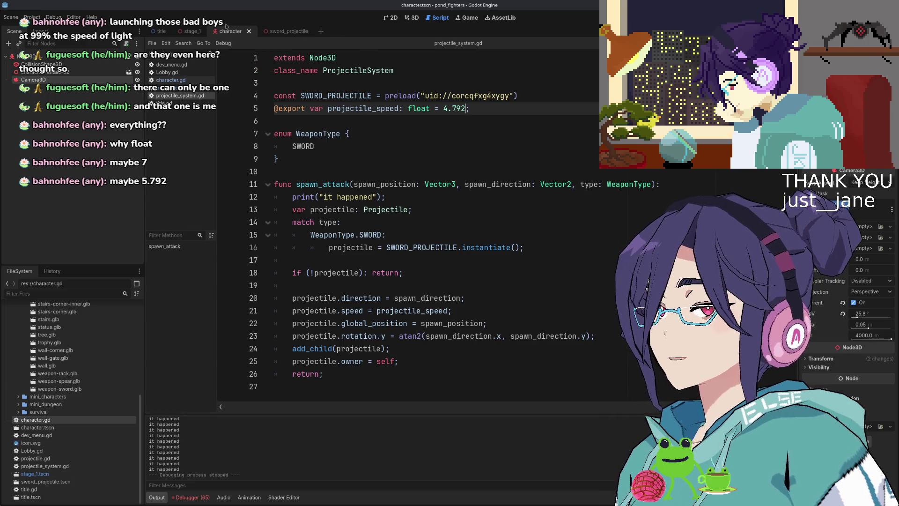
pyautogui.click(280, 31)
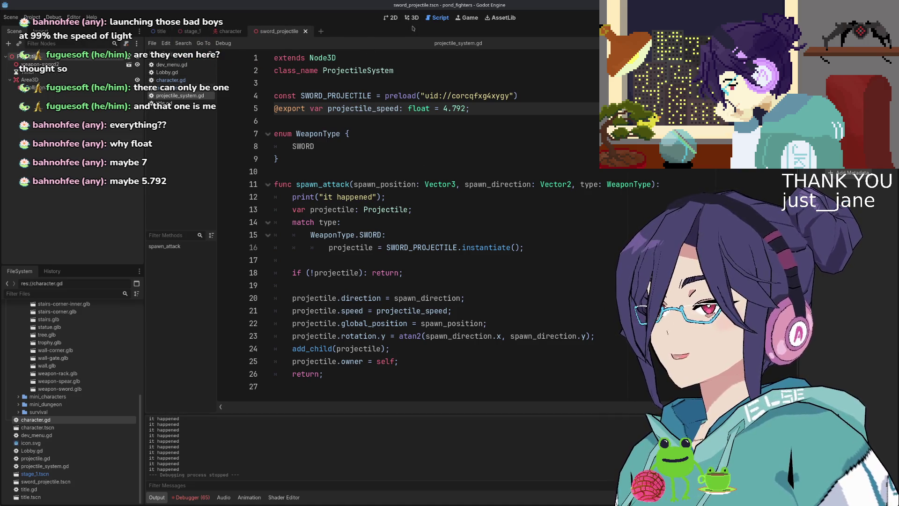
pyautogui.click(230, 31)
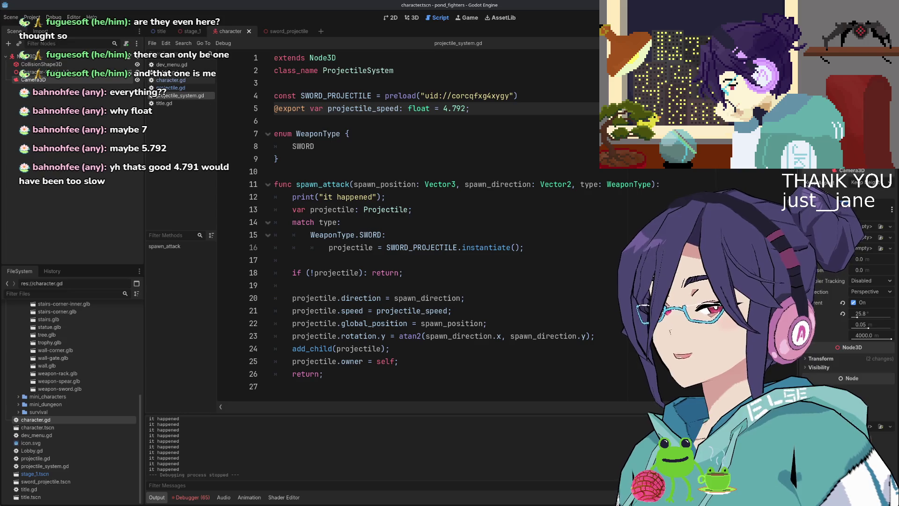
pyautogui.click(185, 88)
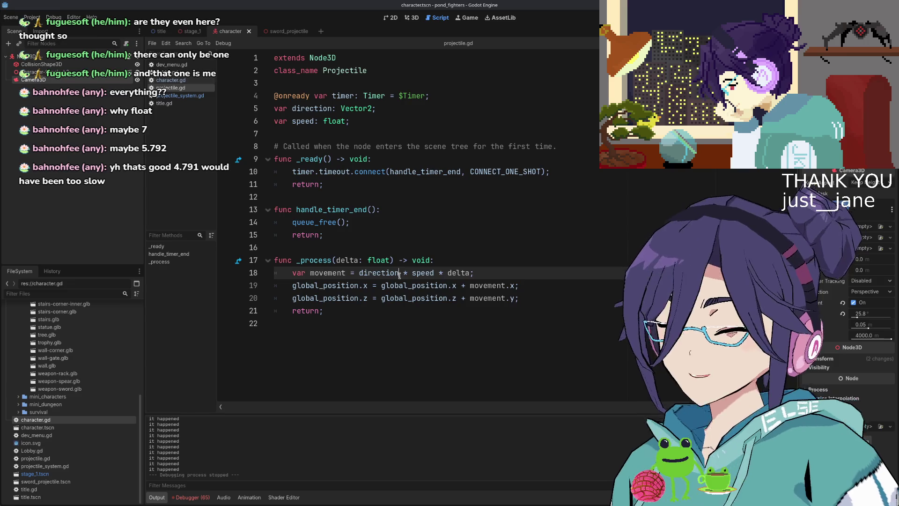
# - Change line 18 to direction.normalized() * speed * delta, save, and run the game
pyautogui.write('.norm')
pyautogui.press('Return')
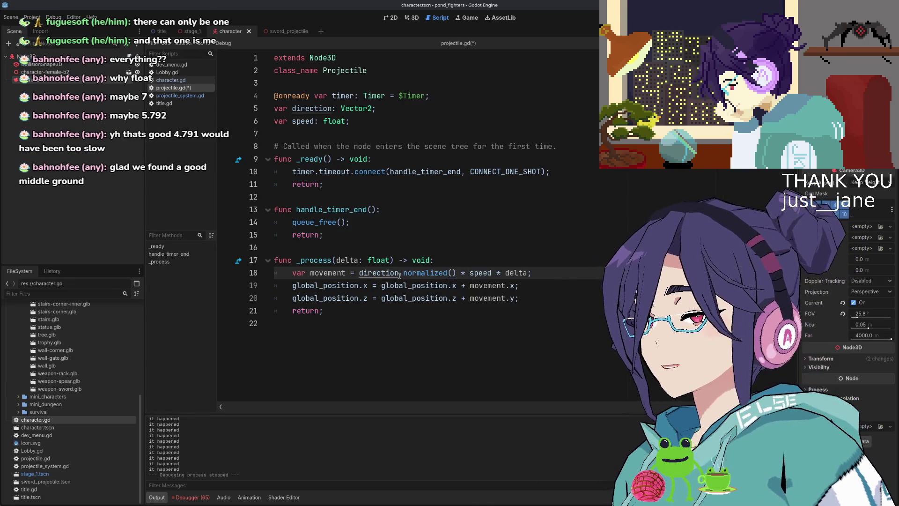
pyautogui.hotkey('ctrl', 's')
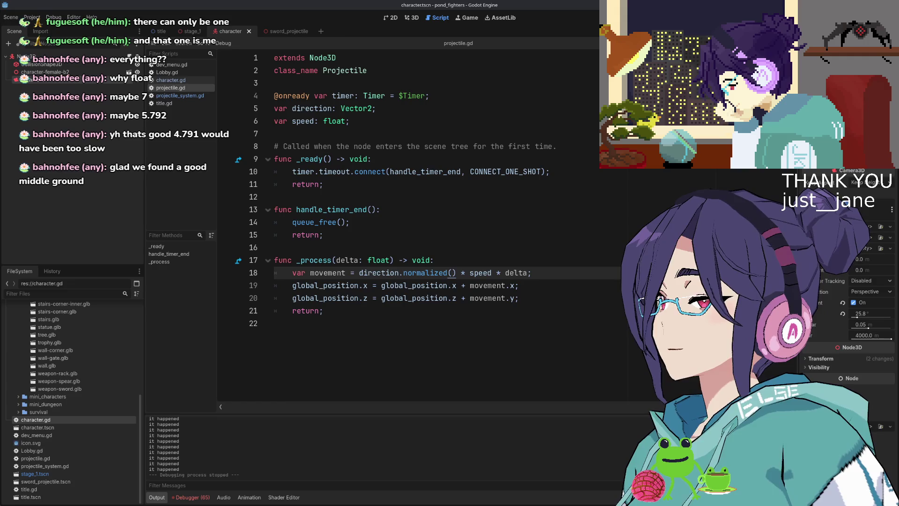
pyautogui.press('F5')
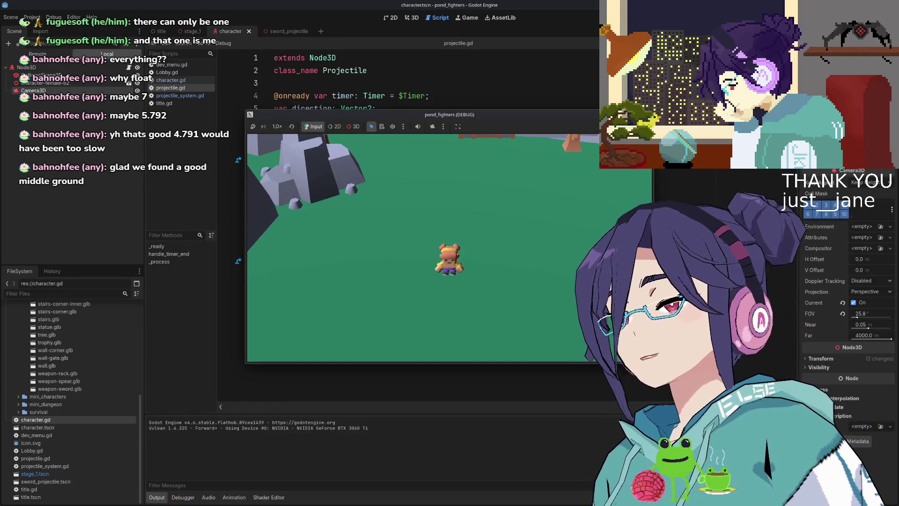
# - Walk the character around with WASD while firing swords, then return to the editor
pyautogui.press('d')
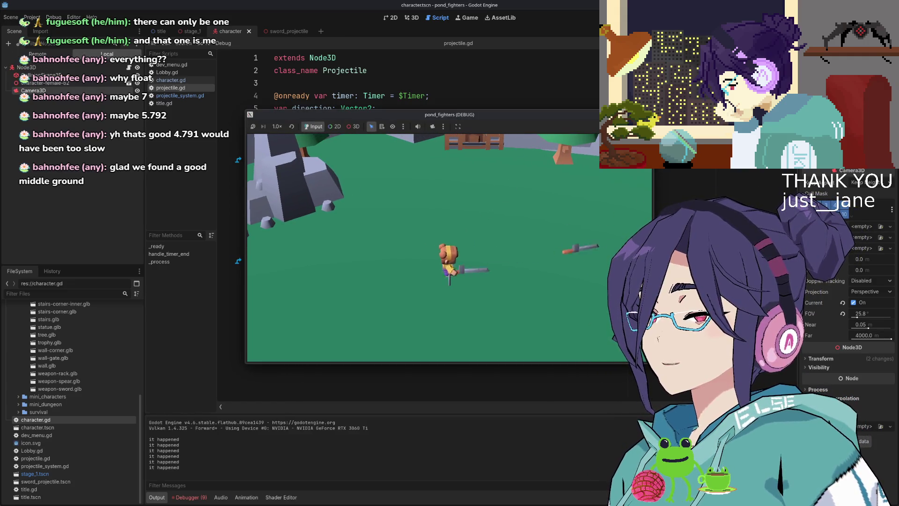
pyautogui.press('s')
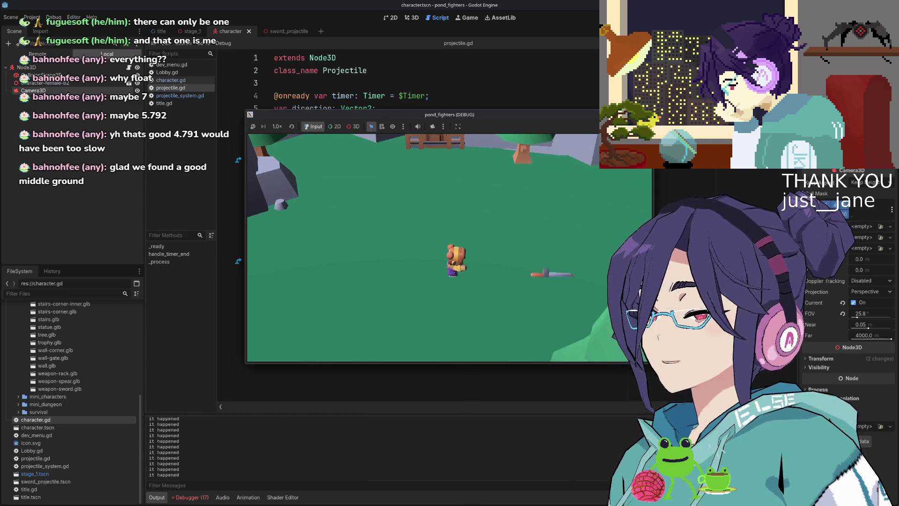
pyautogui.press('a')
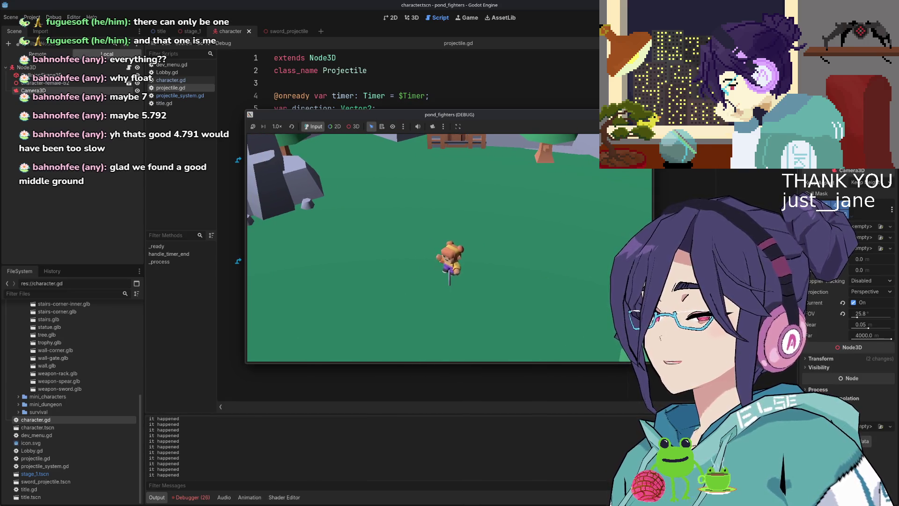
pyautogui.press('w')
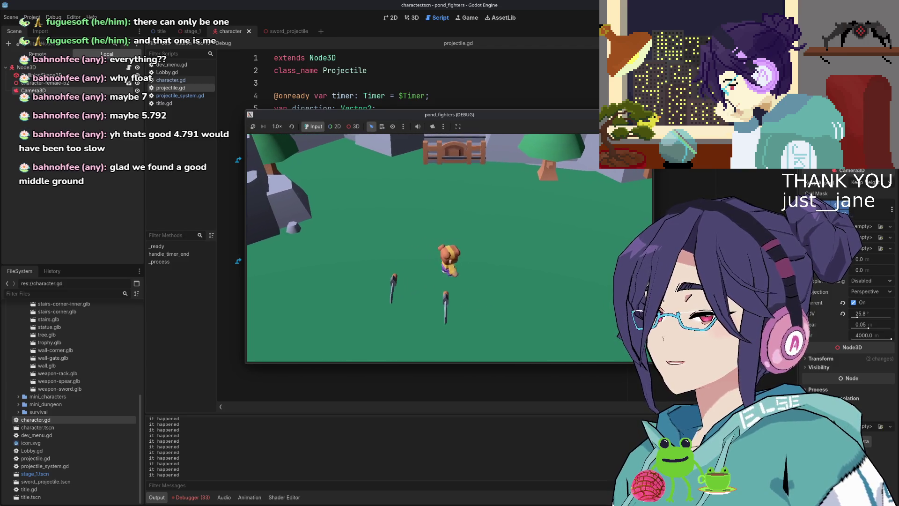
pyautogui.press('d')
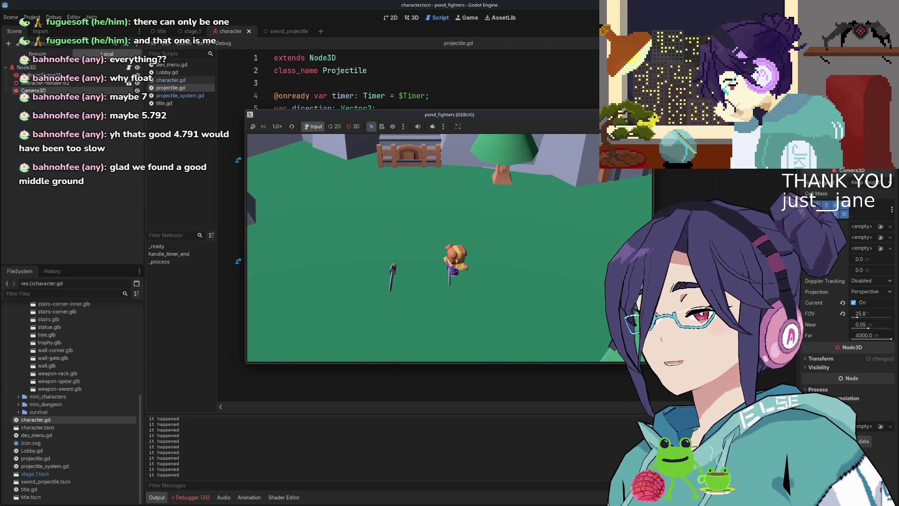
pyautogui.press('a')
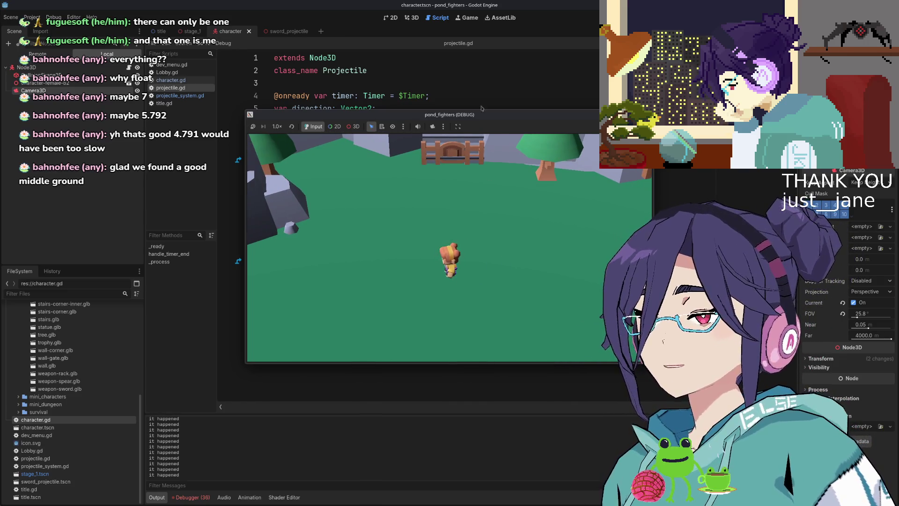
pyautogui.click(494, 92)
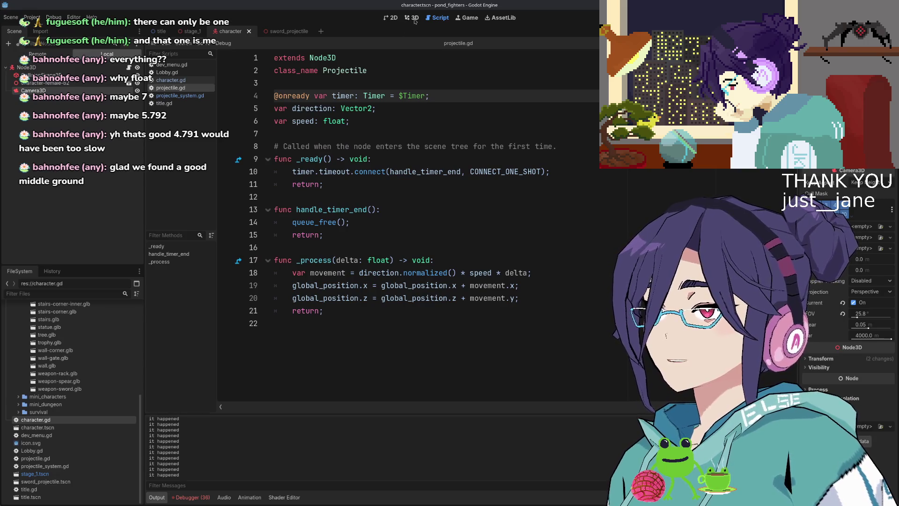
# - Open character.gd and locate input_direction on line 48, undoing a stray edit
pyautogui.click(184, 80)
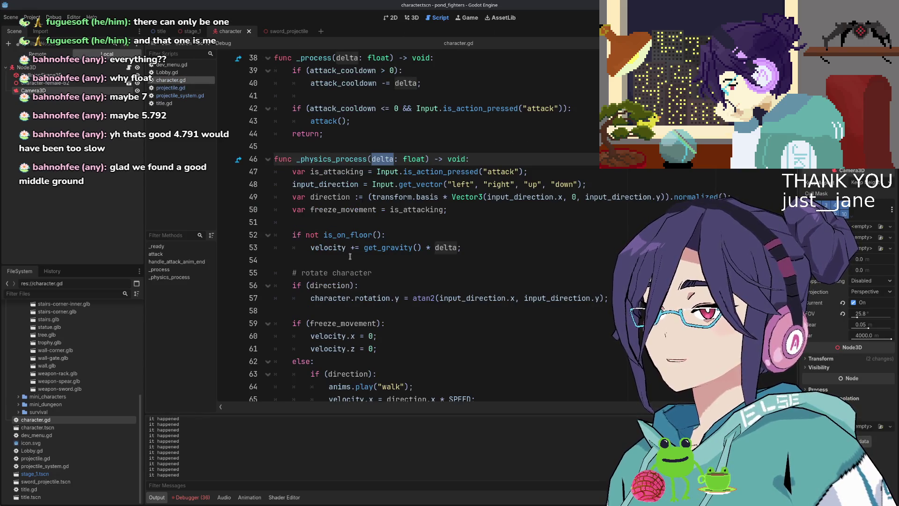
pyautogui.scroll(-1, 350, 257)
pyautogui.doubleClick(335, 146)
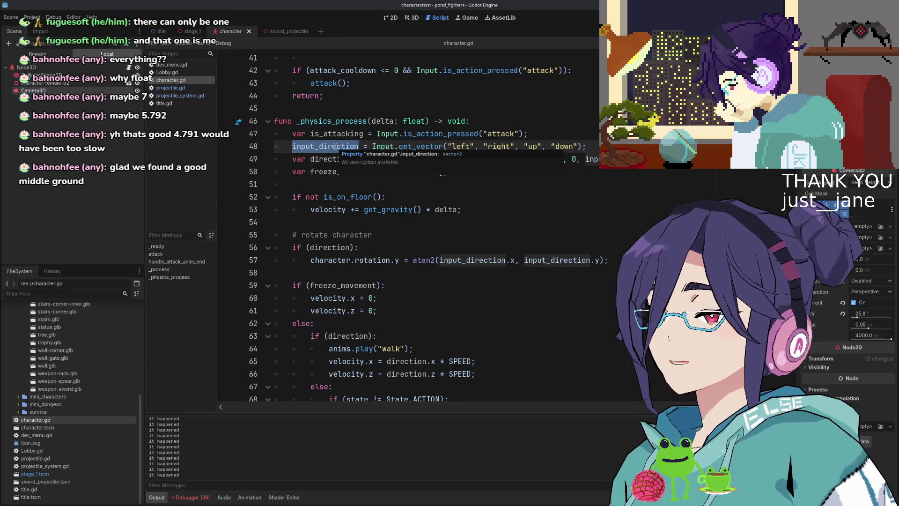
pyautogui.click(335, 146)
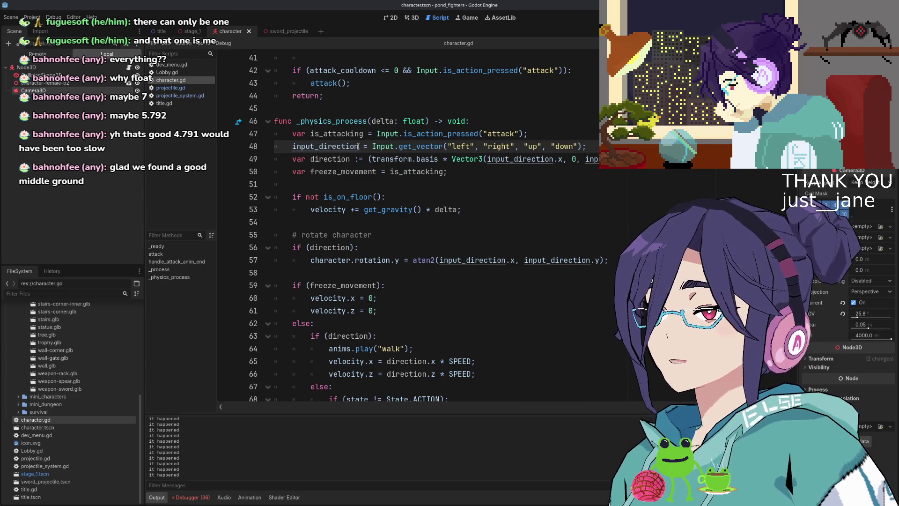
pyautogui.hotkey('ctrl', 'z')
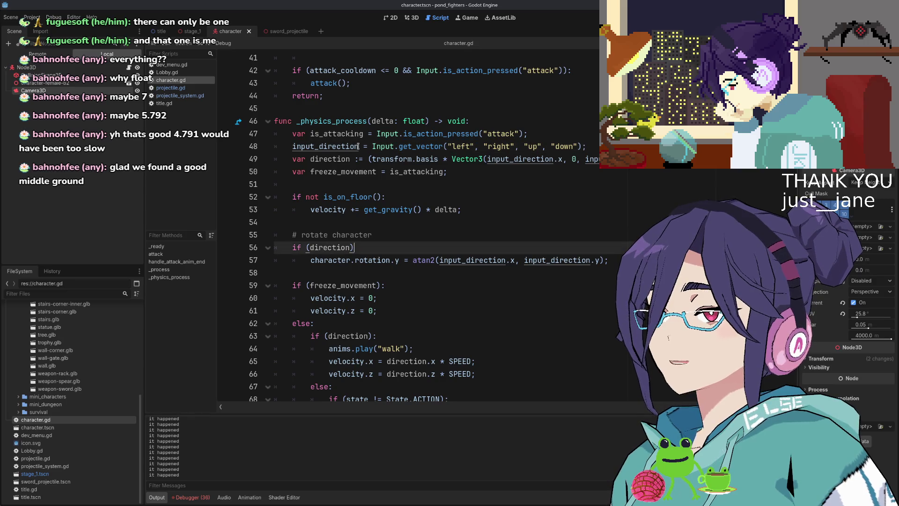
# - Turn line 48 into a local declaration: var input_dir :=
pyautogui.doubleClick(358, 147)
pyautogui.write('input_dir')
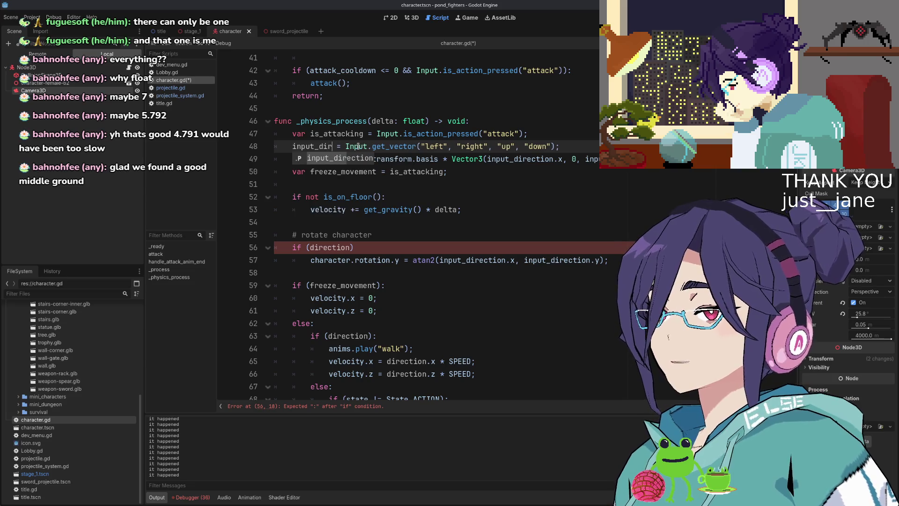
pyautogui.press('Right')
pyautogui.write(':')
pyautogui.press('Home')
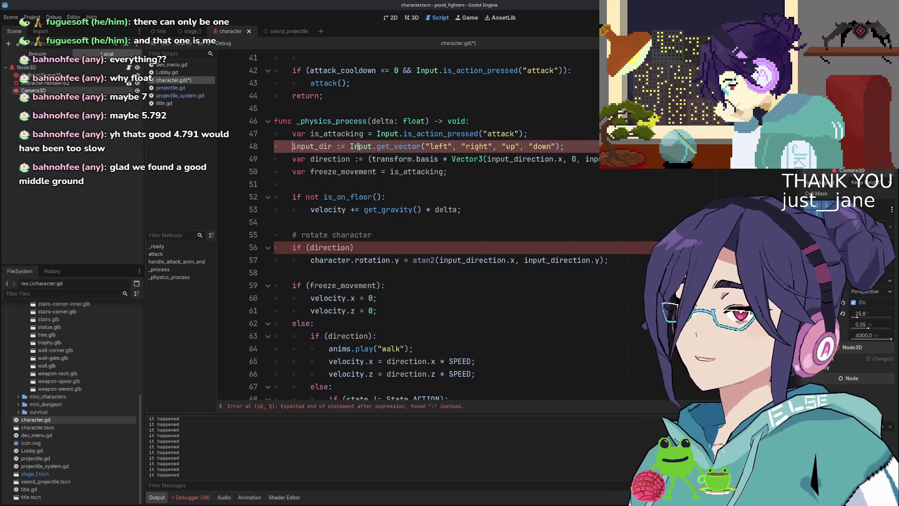
pyautogui.write('var')
pyautogui.hotkey('ctrl', 'Right')
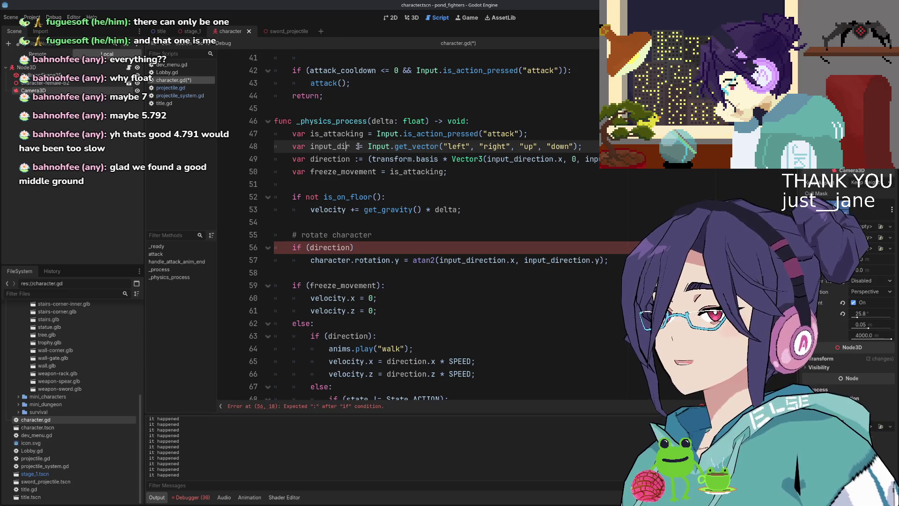
# - Rename the later input_direction uses to input_dir with multi-caret selection
pyautogui.press('Down')
pyautogui.hotkey('ctrl', 'Right')
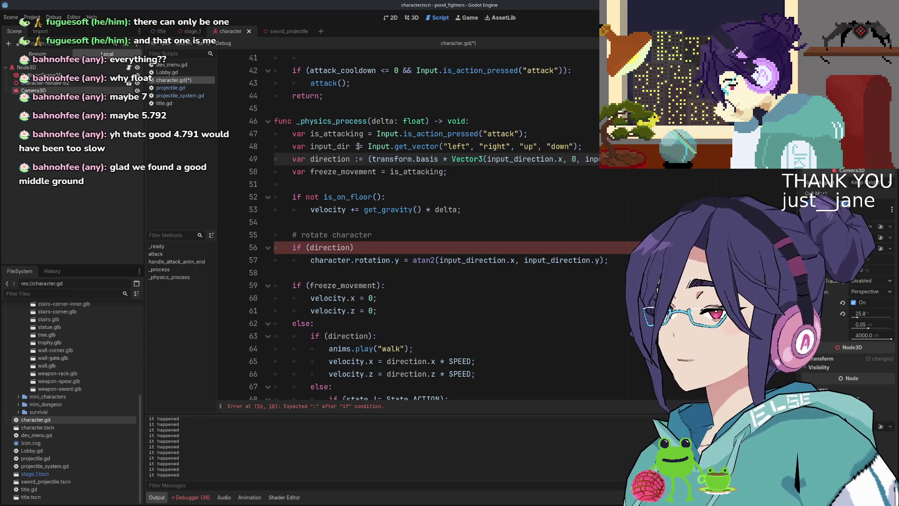
pyautogui.hotkey('ctrl', 'shift', 'Right')
pyautogui.hotkey('ctrl', 'd')
pyautogui.hotkey('ctrl', 'd')
pyautogui.hotkey('ctrl', 'd')
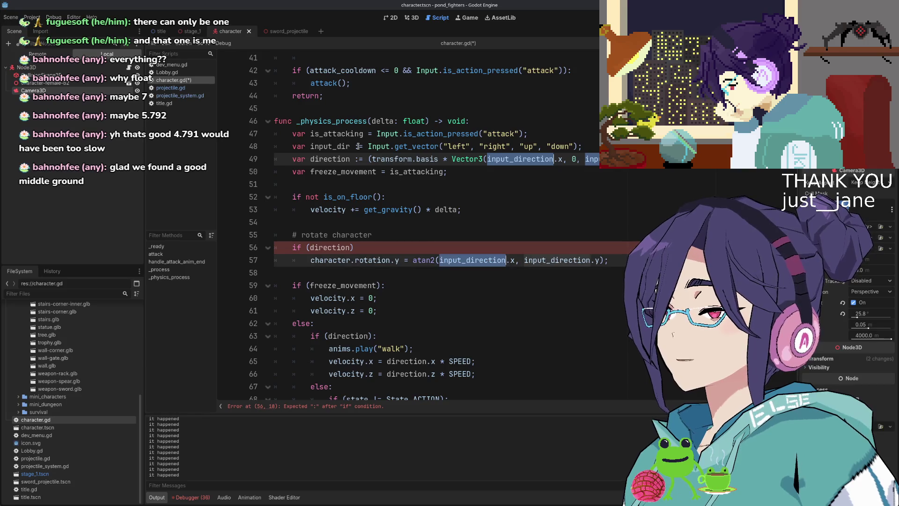
pyautogui.write('input_dir')
# - Add input_direction = input_dir; under if (direction):, then restart the game
pyautogui.press('Down')
pyautogui.press('Down')
pyautogui.press('Down')
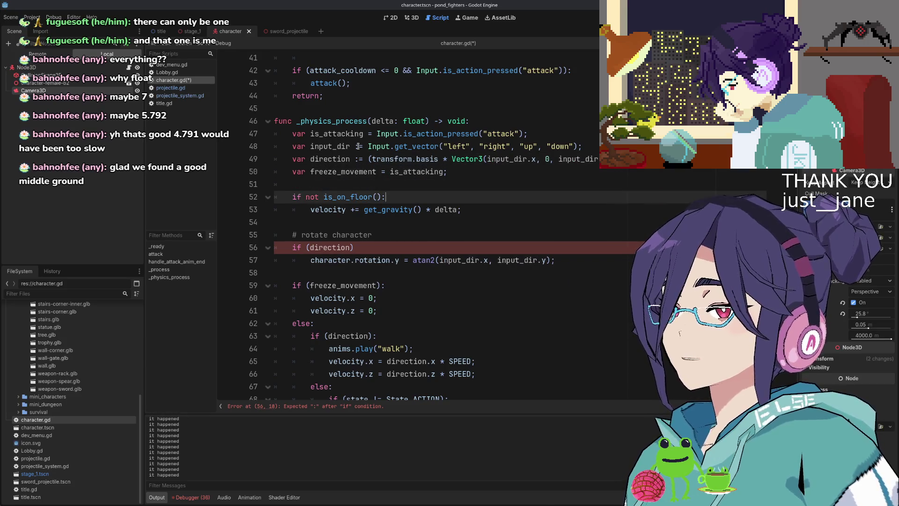
pyautogui.press('Return')
pyautogui.write('_direction = input')
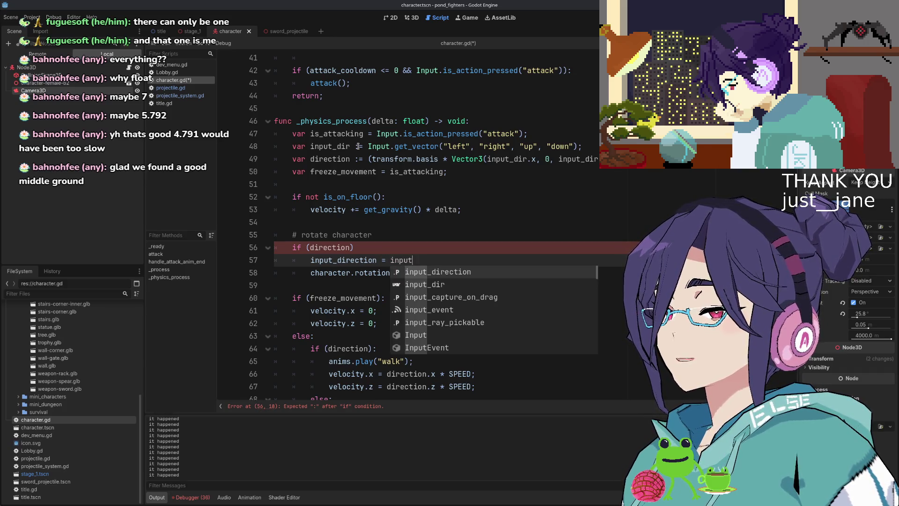
pyautogui.write('_dir;')
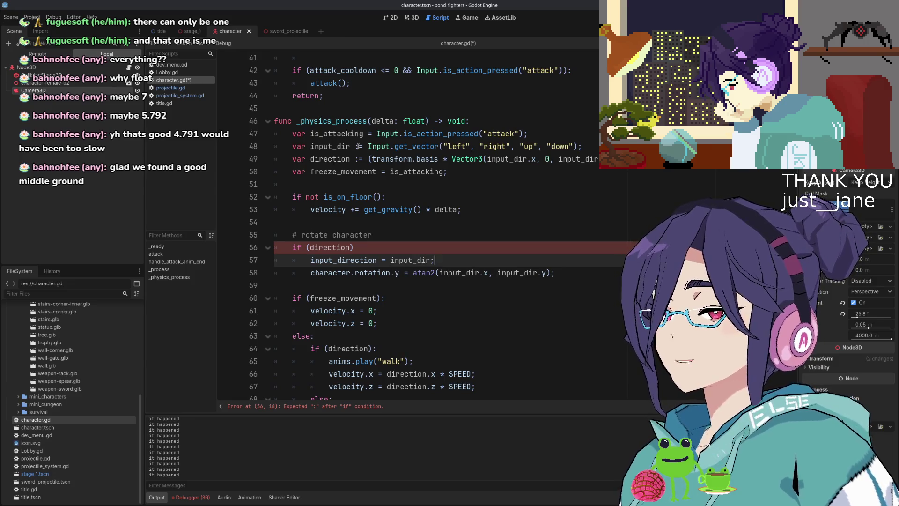
pyautogui.press('Up')
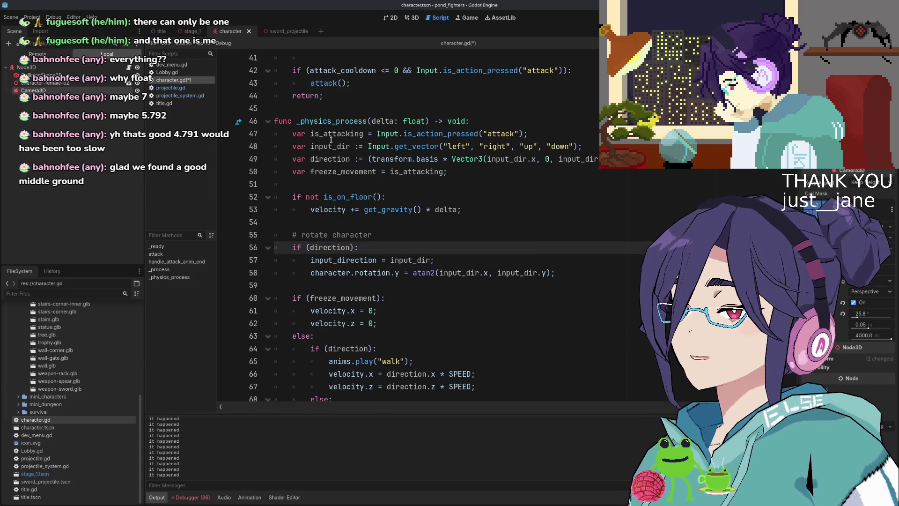
pyautogui.press('F8')
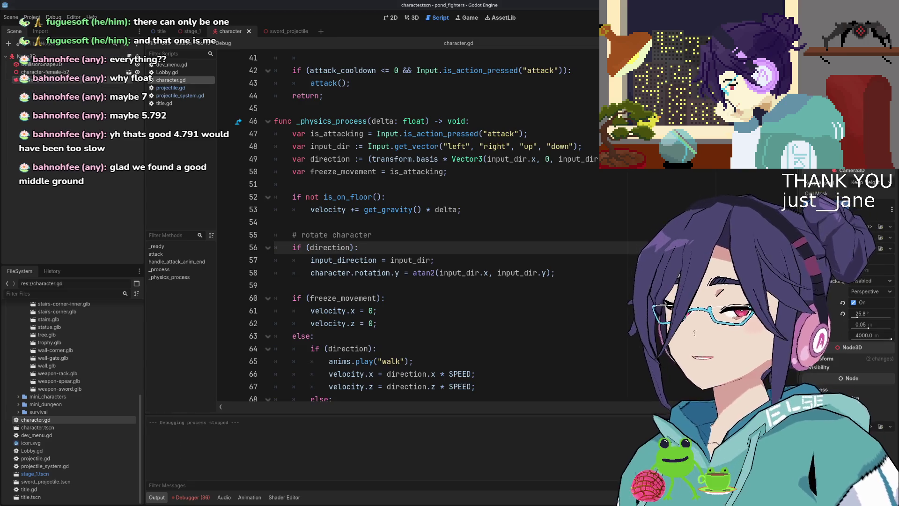
pyautogui.press('F5')
# - Fire swords with space while moving to check their direction, then stop the game
pyautogui.press('space')
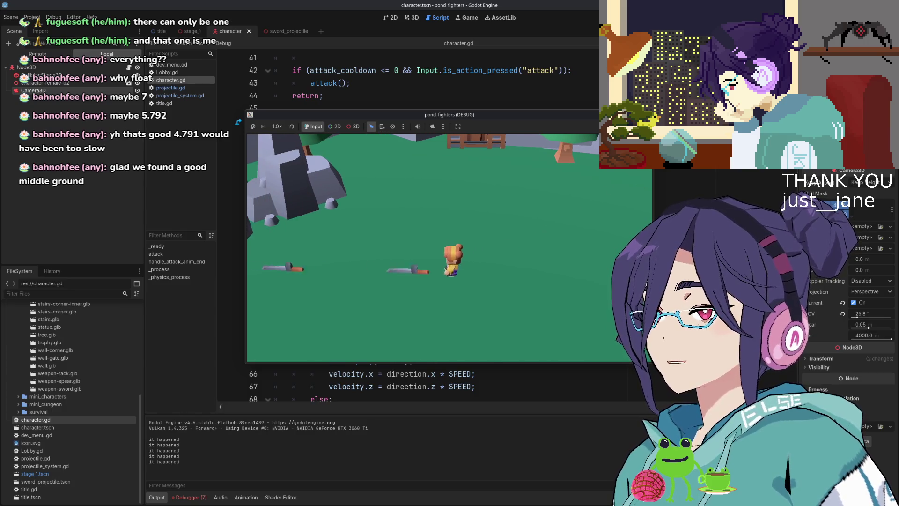
pyautogui.press('space')
pyautogui.press('space')
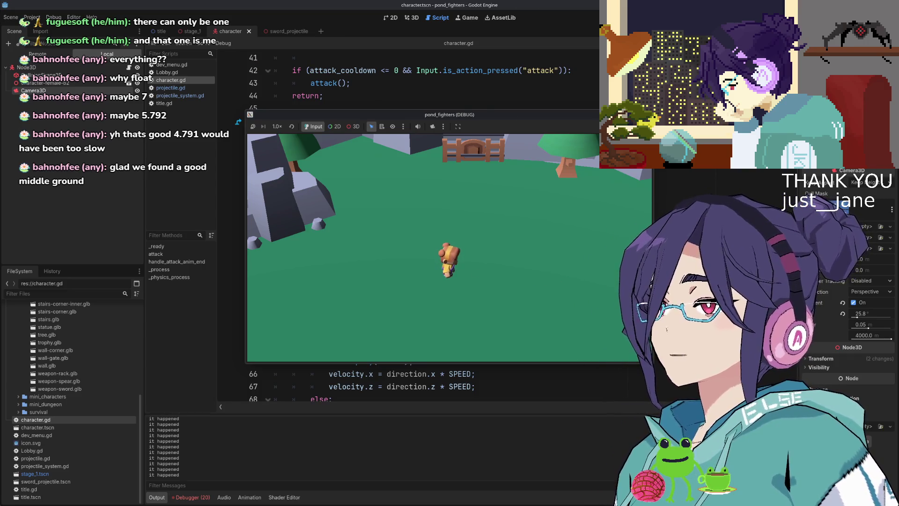
pyautogui.press('F8')
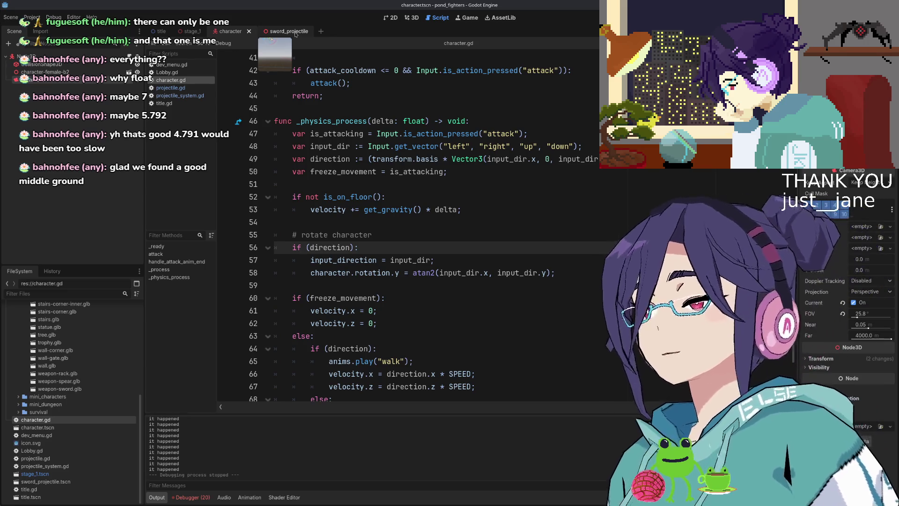
# - Inspect the character model in the 3D view and the stage_1 scene, then return to character.gd
pyautogui.click(412, 19)
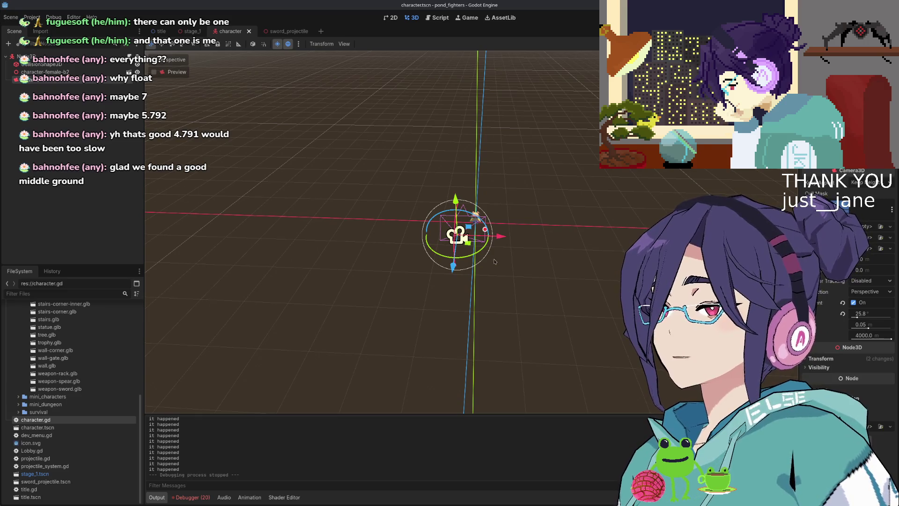
pyautogui.scroll(-5, 494, 262)
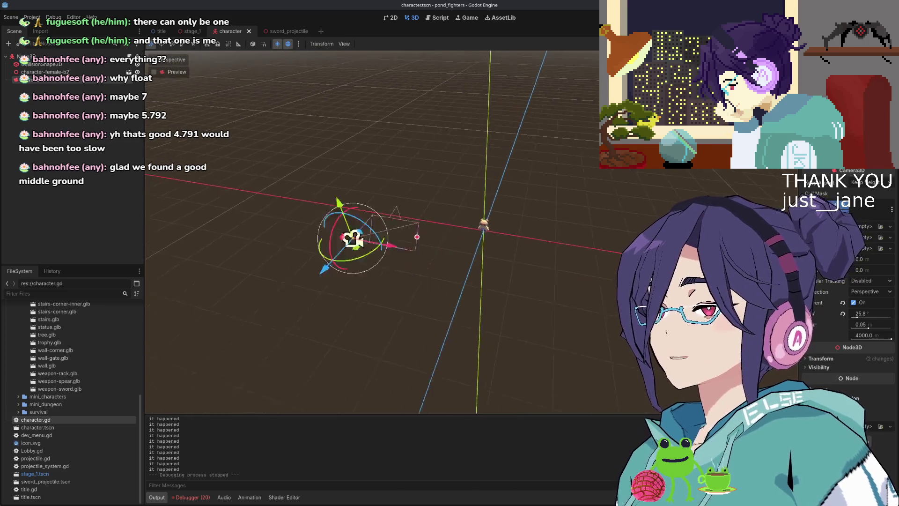
pyautogui.doubleClick(82, 72)
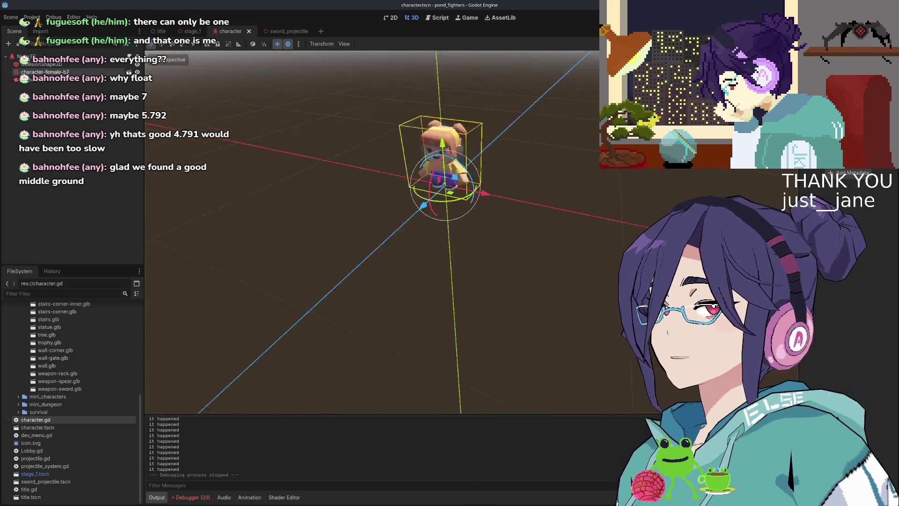
pyautogui.click(42, 80)
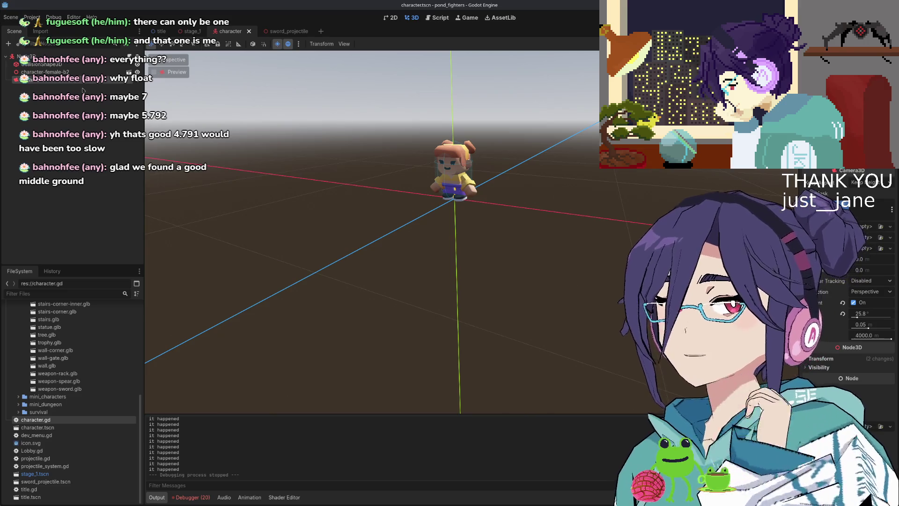
pyautogui.click(190, 31)
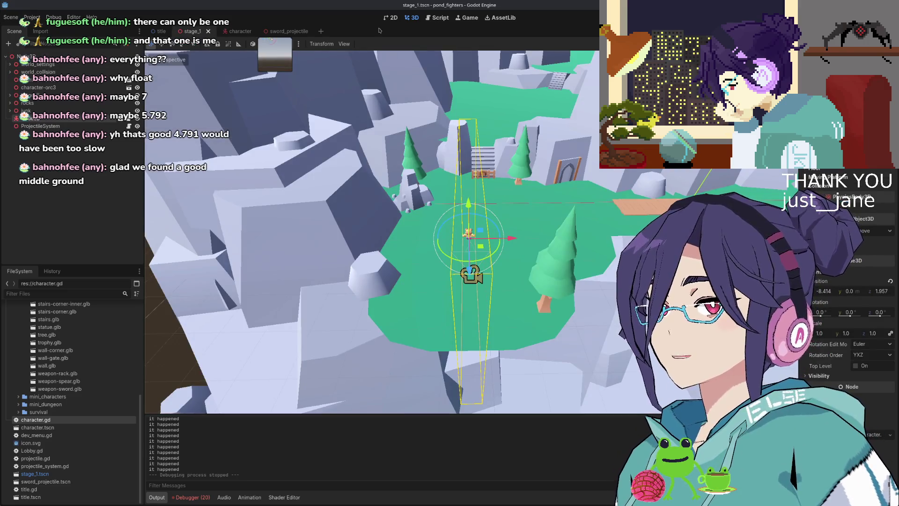
pyautogui.click(440, 18)
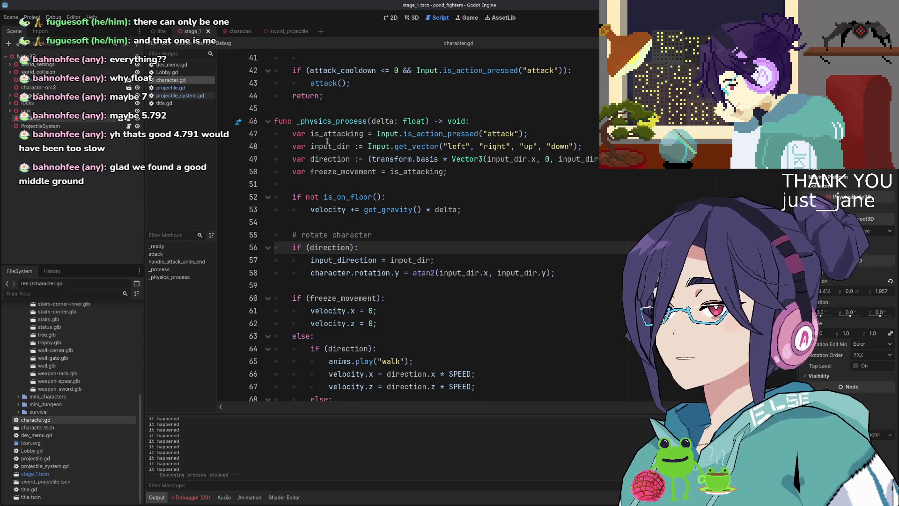
# - Type ' + Vec' after global_position in the attack function's spawn_attack call on line 31
pyautogui.scroll(3, 332, 185)
pyautogui.keyDown('ctrl'); pyautogui.click(326, 232); pyautogui.keyUp('ctrl')
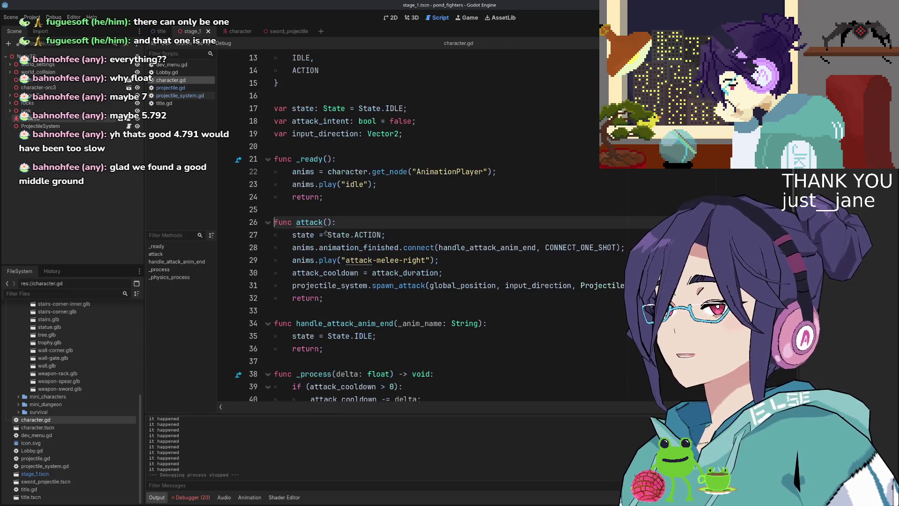
pyautogui.scroll(-1, 375, 246)
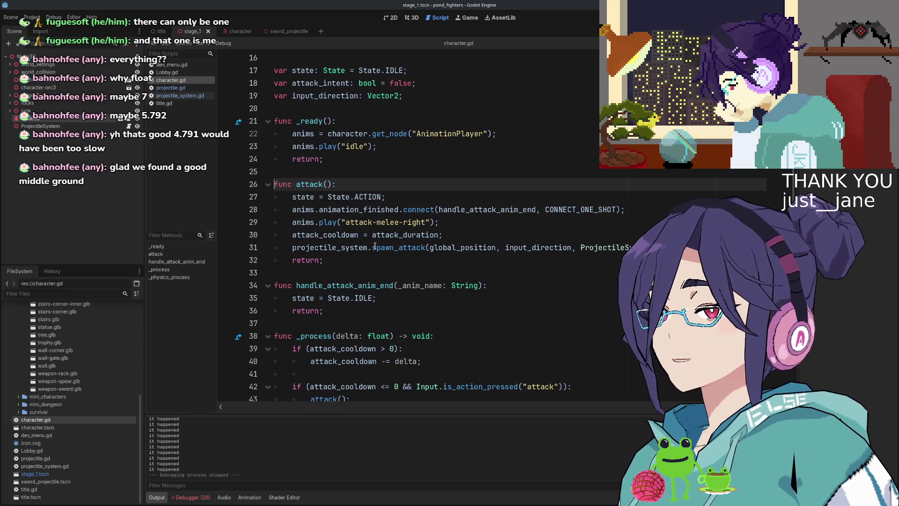
pyautogui.doubleClick(484, 247)
pyautogui.click(497, 247)
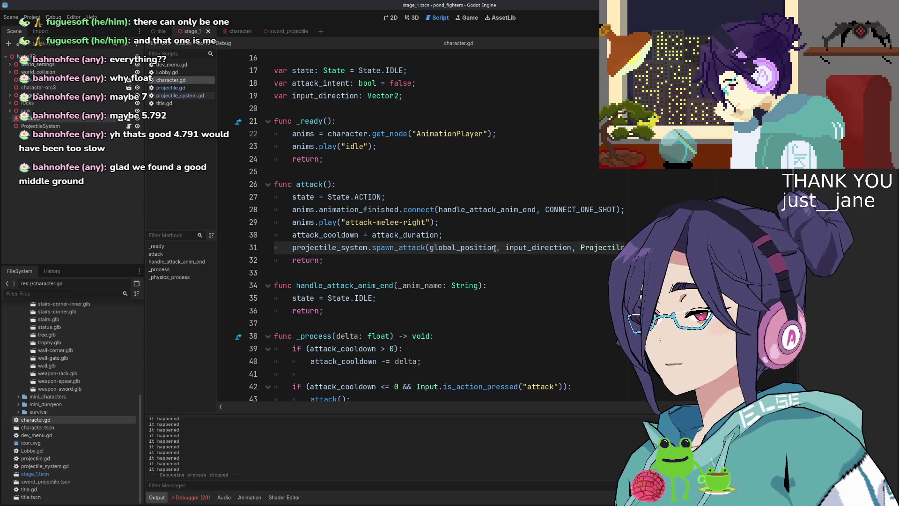
pyautogui.write('+ Vec')
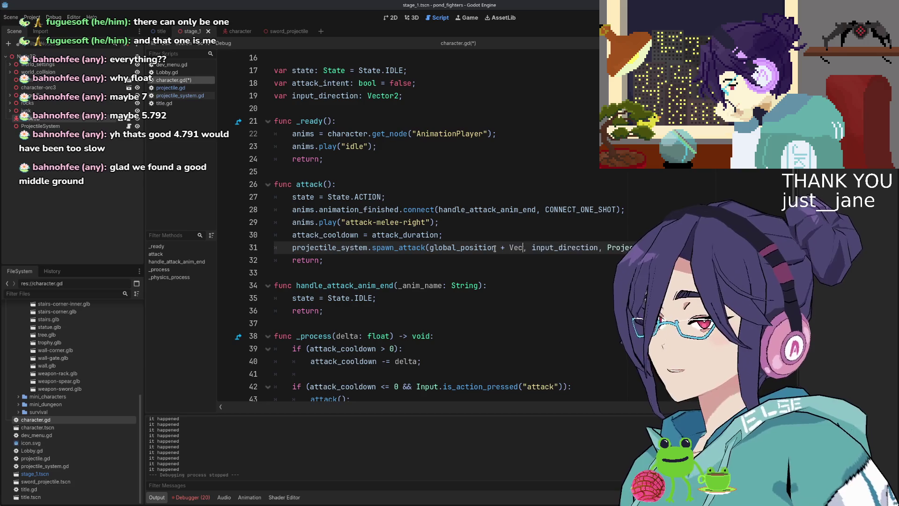
# - Complete the spawn offset as Vector3(0, .3, 0) on line 31 and save
pyautogui.press('Down')
pyautogui.press('Down')
pyautogui.press('Return')
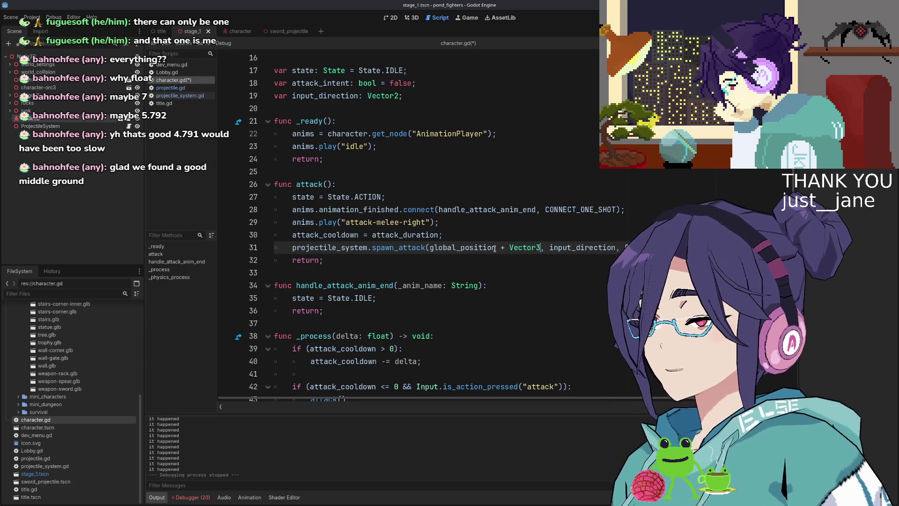
pyautogui.write('(0')
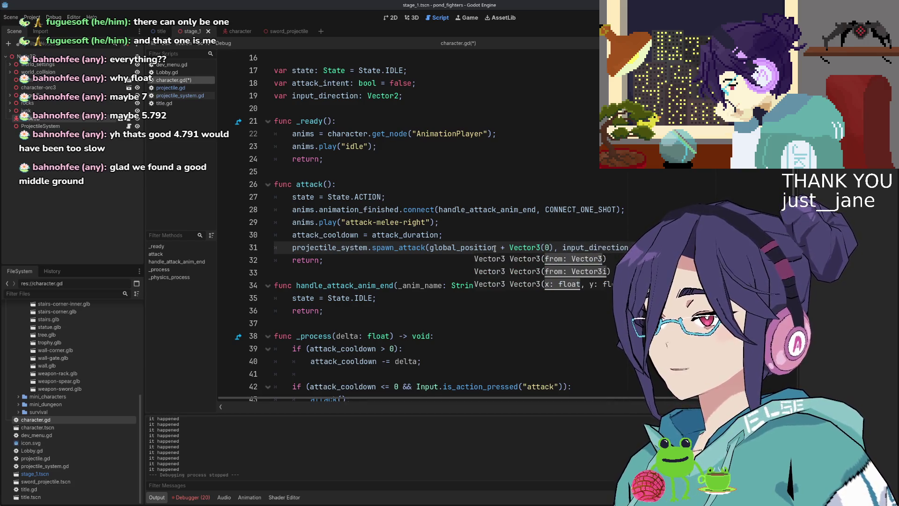
pyautogui.write(', .3')
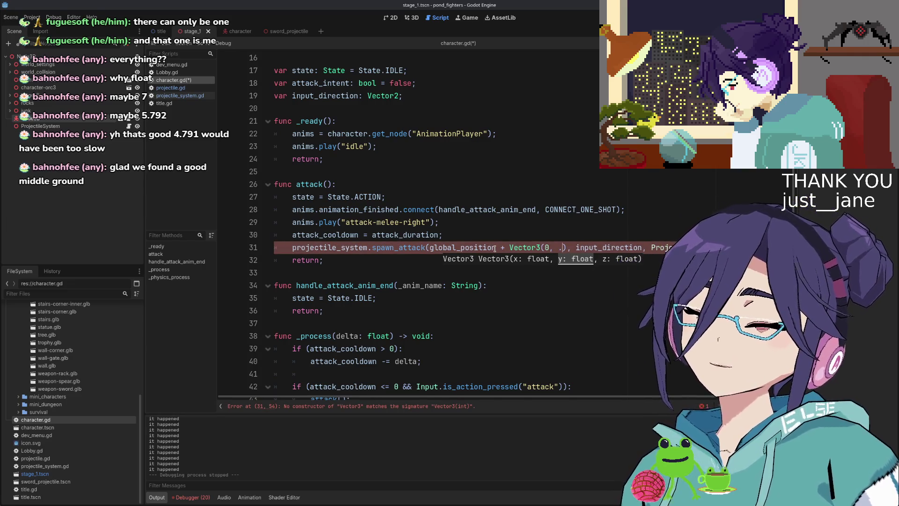
pyautogui.write(', 0')
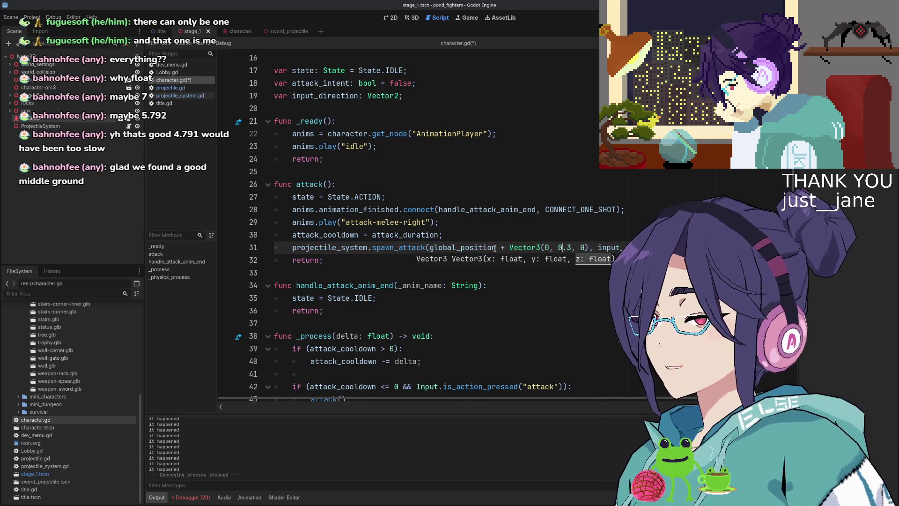
pyautogui.hscroll(3, 495, 249)
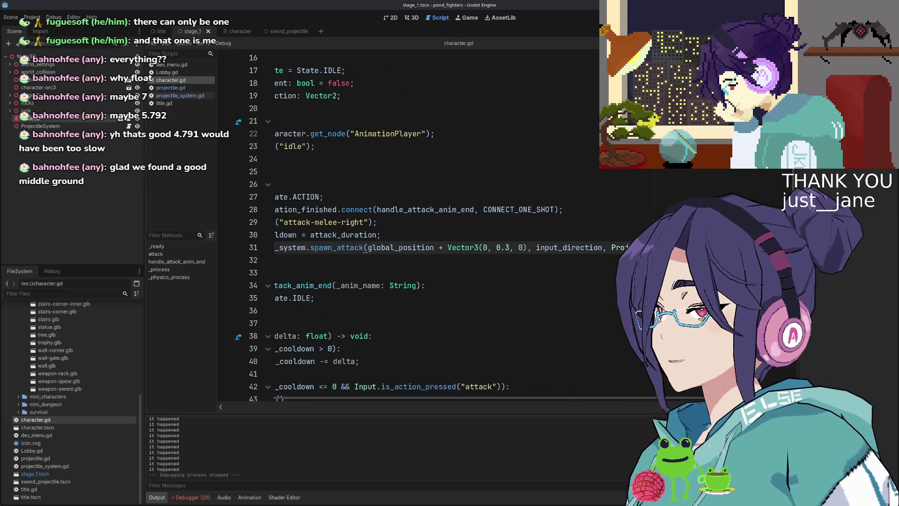
# - Test-fire swords at the 0.3 offset, then change it to 0.15
pyautogui.press('F5')
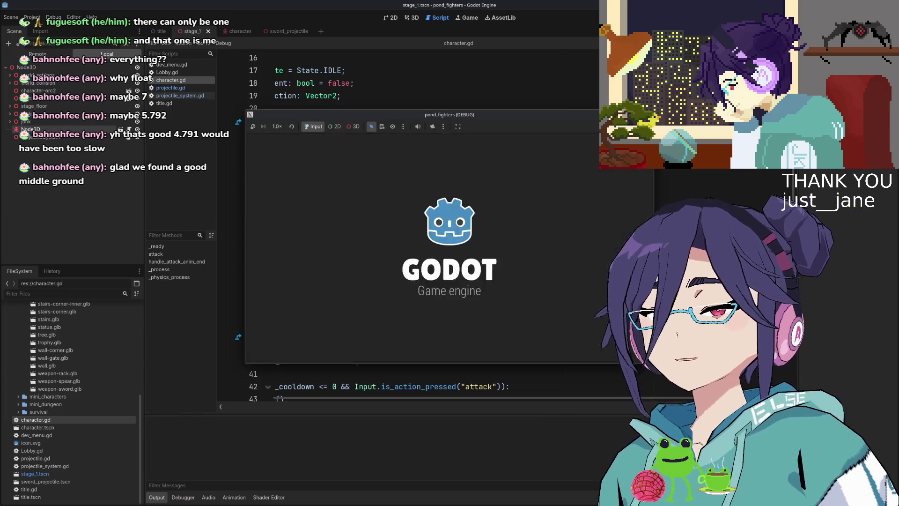
pyautogui.press('space')
pyautogui.press('space')
pyautogui.press('space')
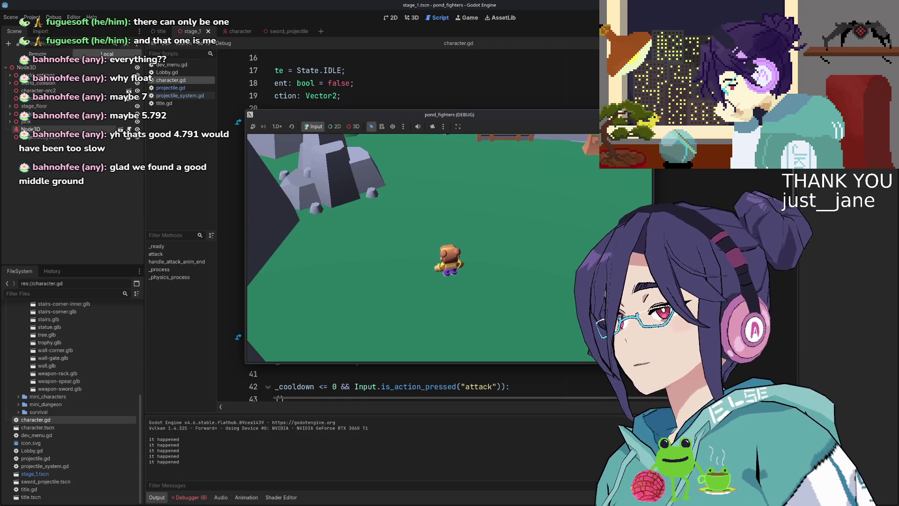
pyautogui.press('F8')
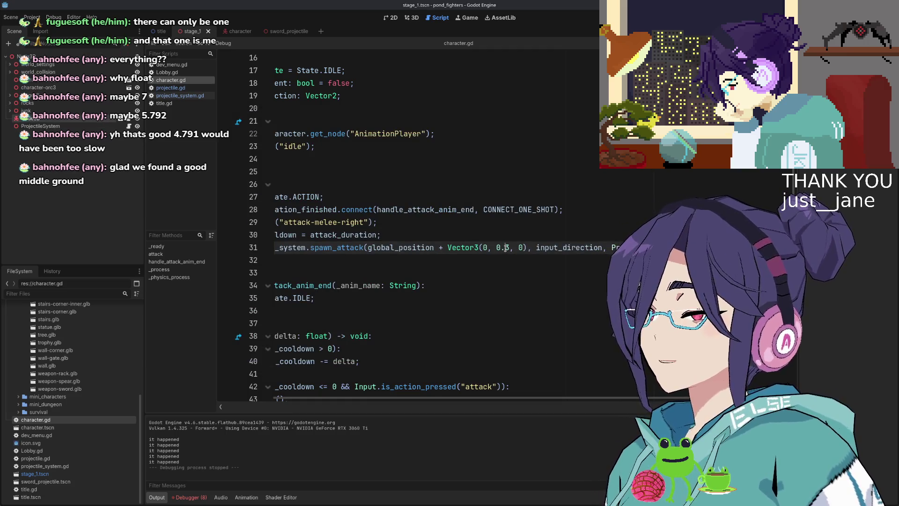
pyautogui.write('15')
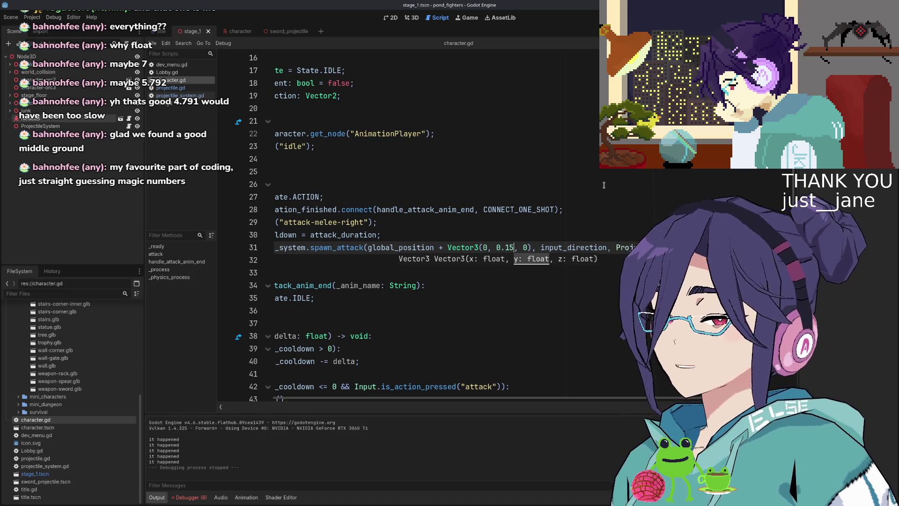
# - Rerun the game and fire swords while walking in every direction
pyautogui.press('F5')
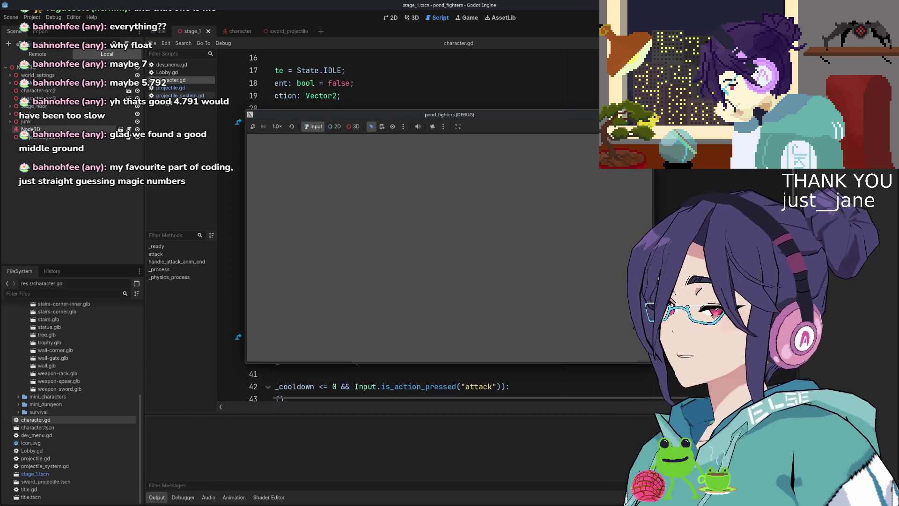
pyautogui.press('j')
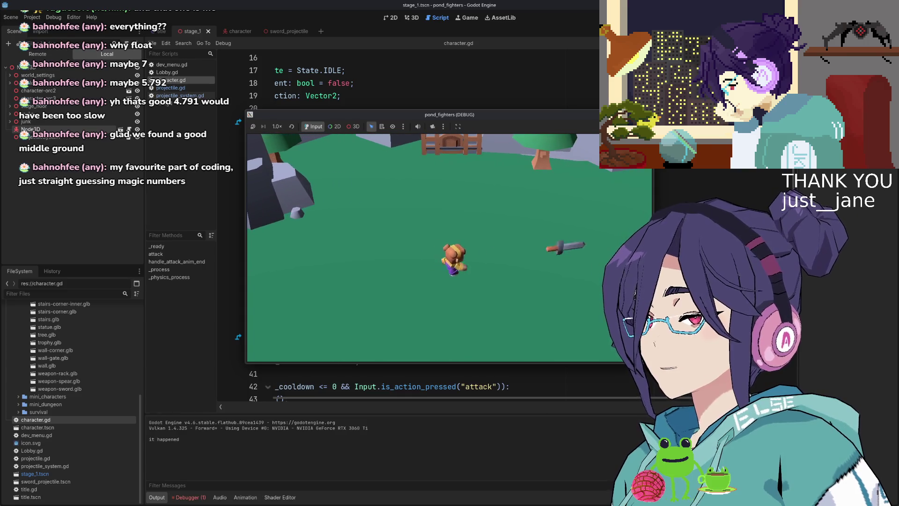
pyautogui.press('w')
pyautogui.press('a')
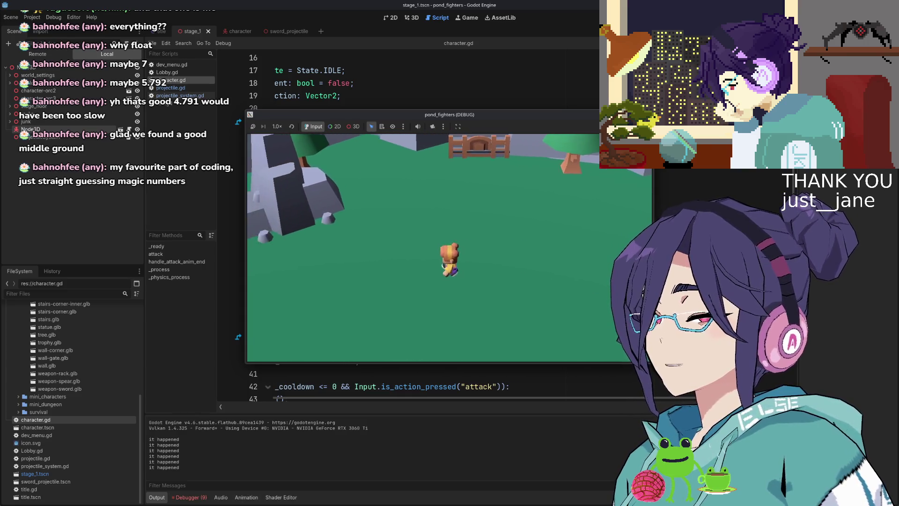
pyautogui.press('w')
pyautogui.press('d')
pyautogui.press('j')
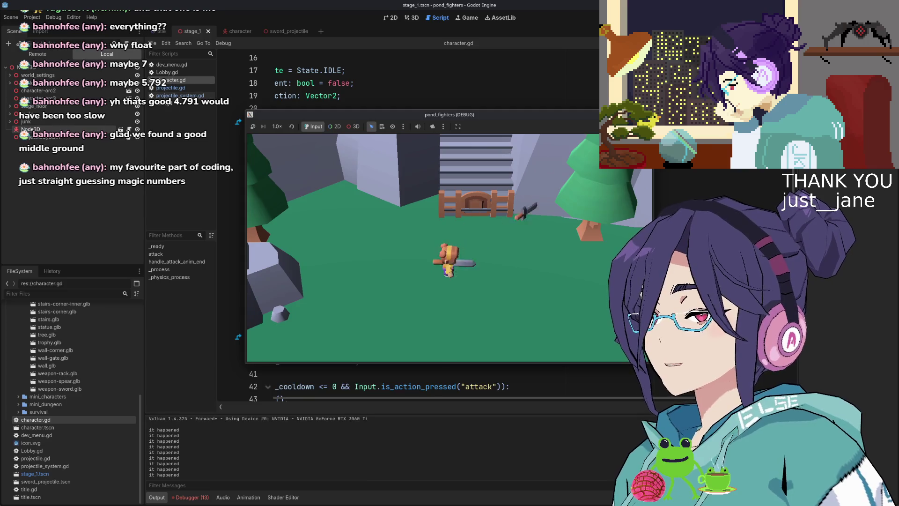
pyautogui.press('w')
pyautogui.press('d')
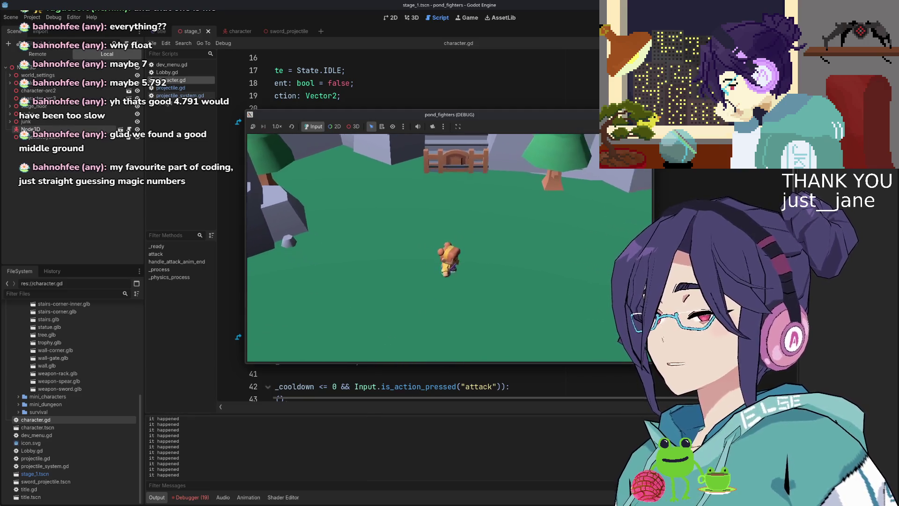
pyautogui.press('a')
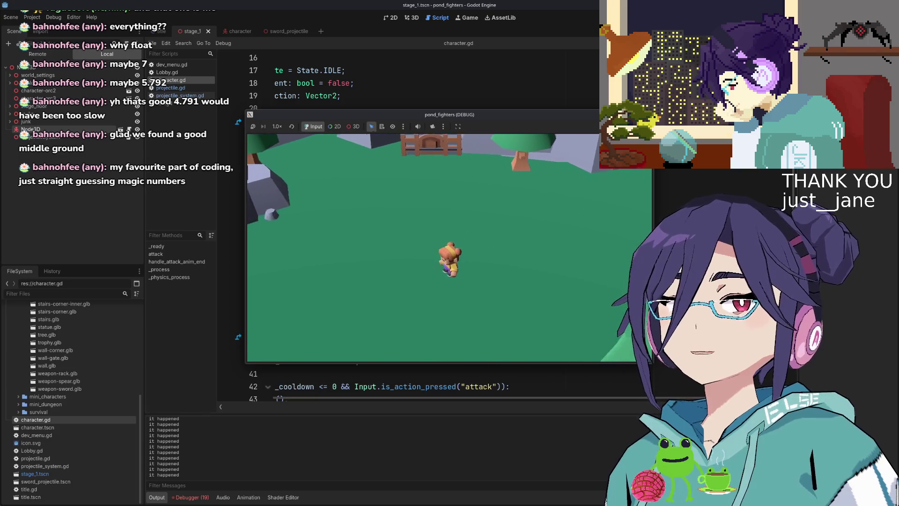
pyautogui.press('d')
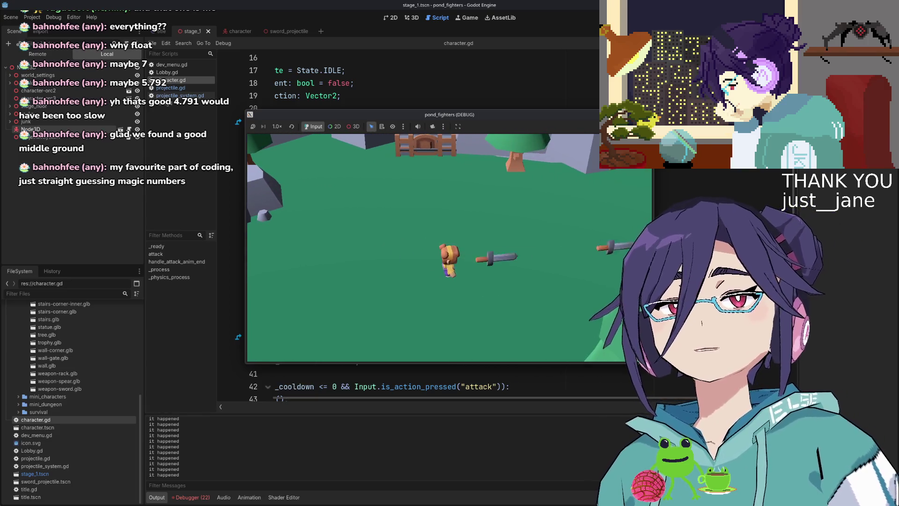
pyautogui.press('s')
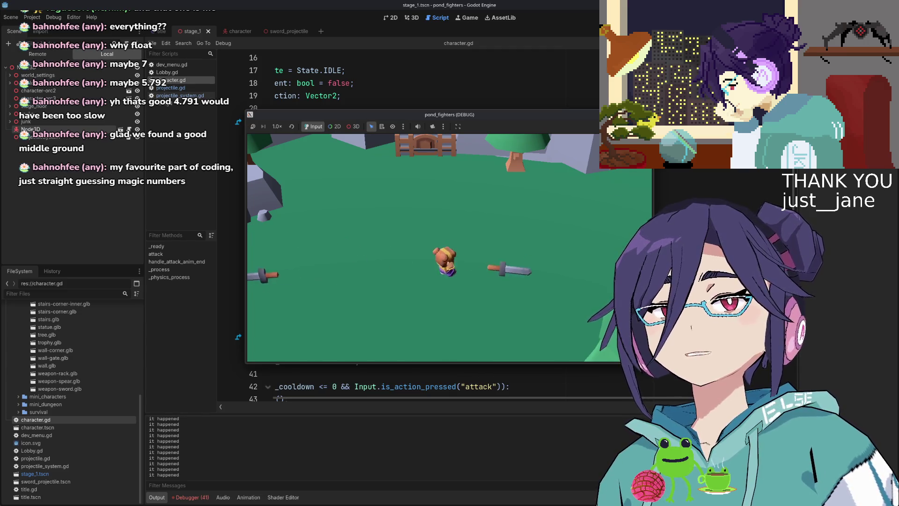
pyautogui.press('d')
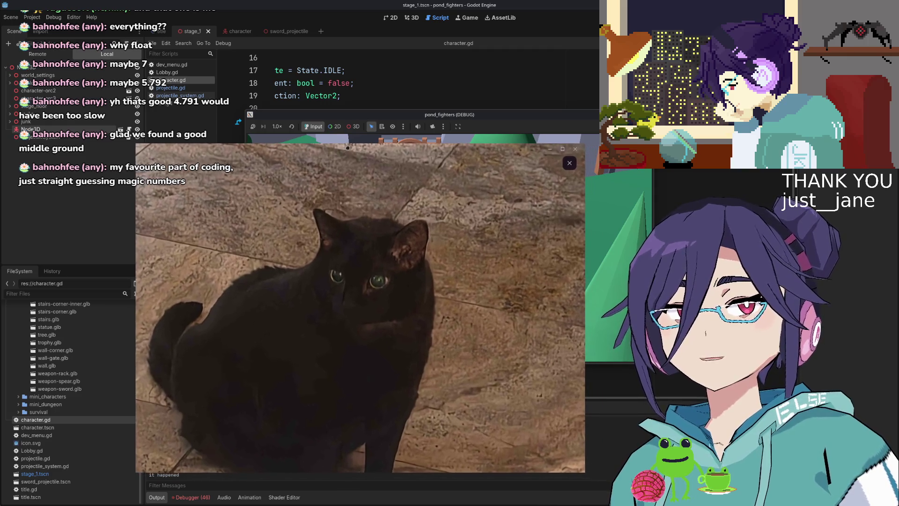
# - Toggle the cat video's zoom and drag the viewer aside to uncover the game
pyautogui.click(348, 262)
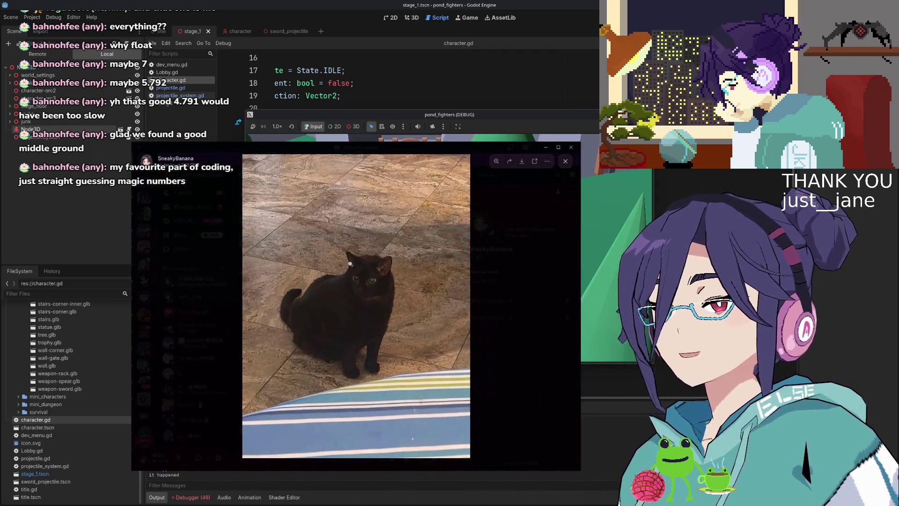
pyautogui.click(351, 264)
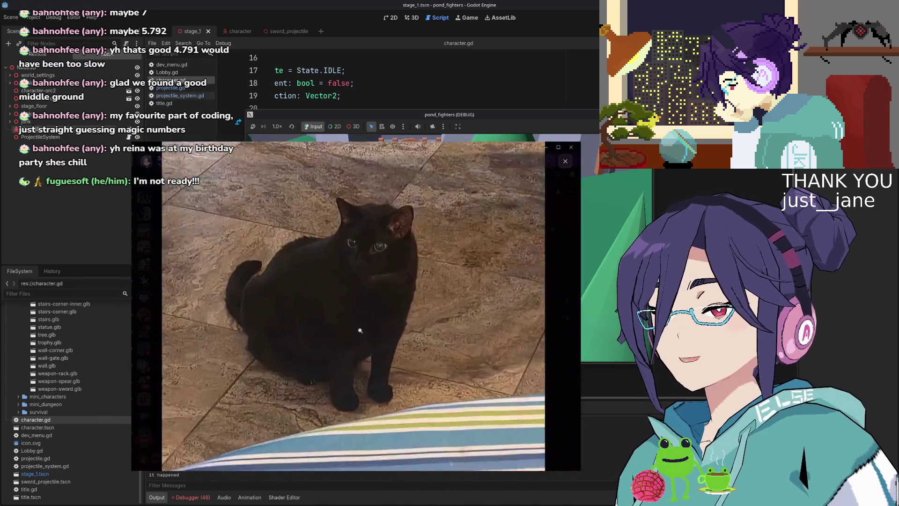
pyautogui.click(349, 303)
pyautogui.click(345, 320)
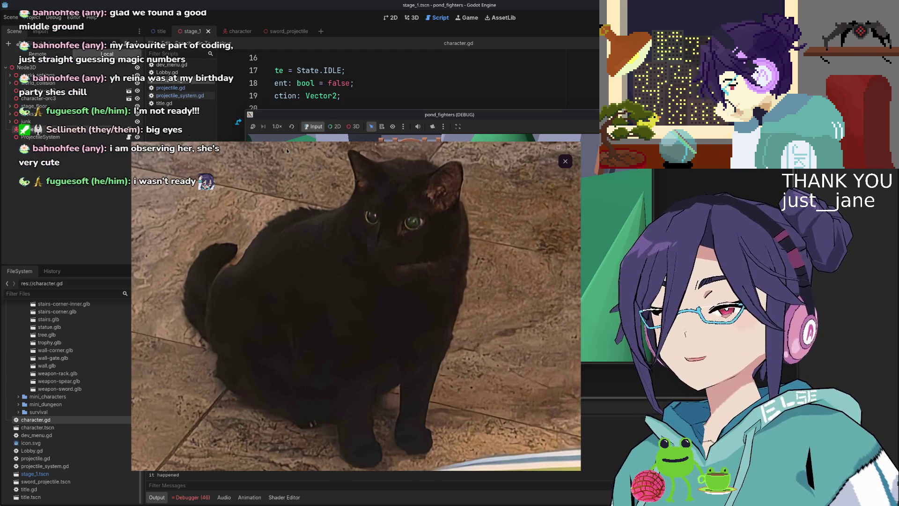
pyautogui.moveTo(287, 149)
pyautogui.mouseDown()
pyautogui.moveTo(258, 140)
pyautogui.moveTo(285, 143)
pyautogui.moveTo(266, 145)
pyautogui.mouseUp()
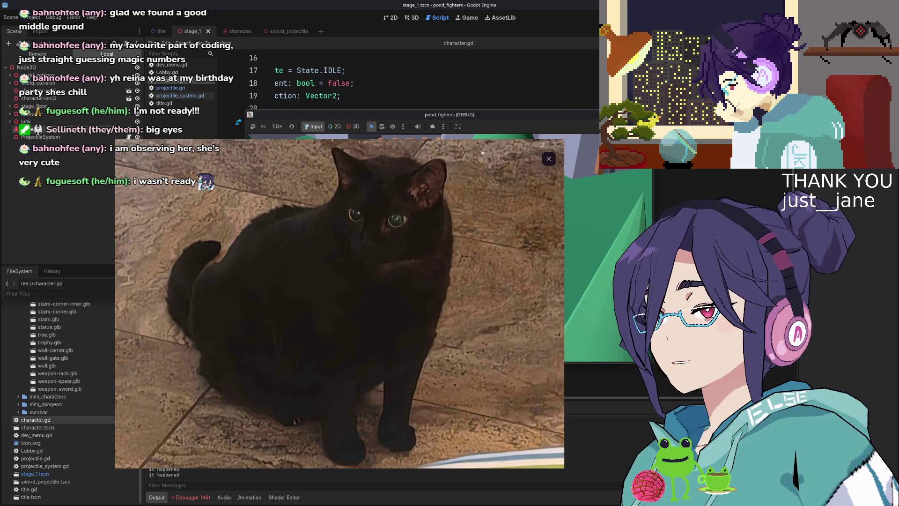
pyautogui.moveTo(480, 149)
pyautogui.mouseDown()
pyautogui.moveTo(465, 153)
pyautogui.moveTo(460, 140)
pyautogui.moveTo(483, 133)
pyautogui.moveTo(477, 142)
pyautogui.mouseUp()
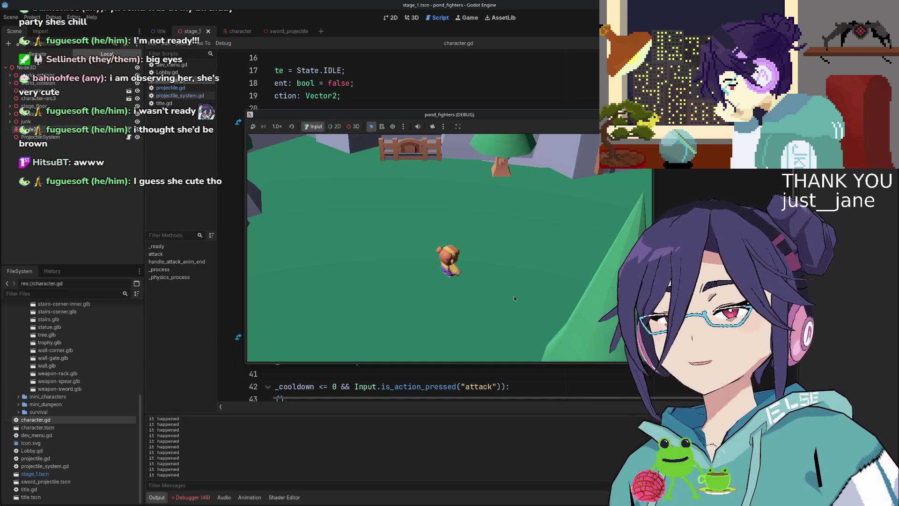
# - Swing the camera left and right, fire about ten swords, then stop the game
pyautogui.press('Left')
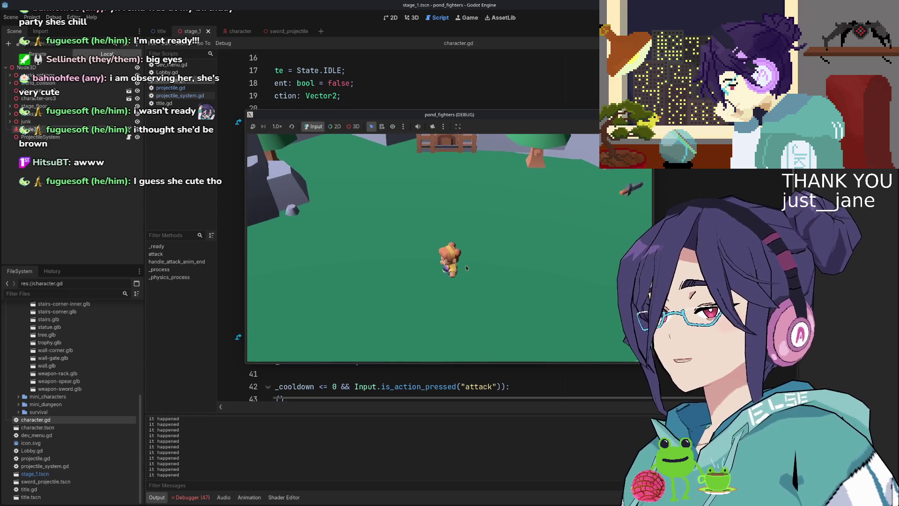
pyautogui.press('Right')
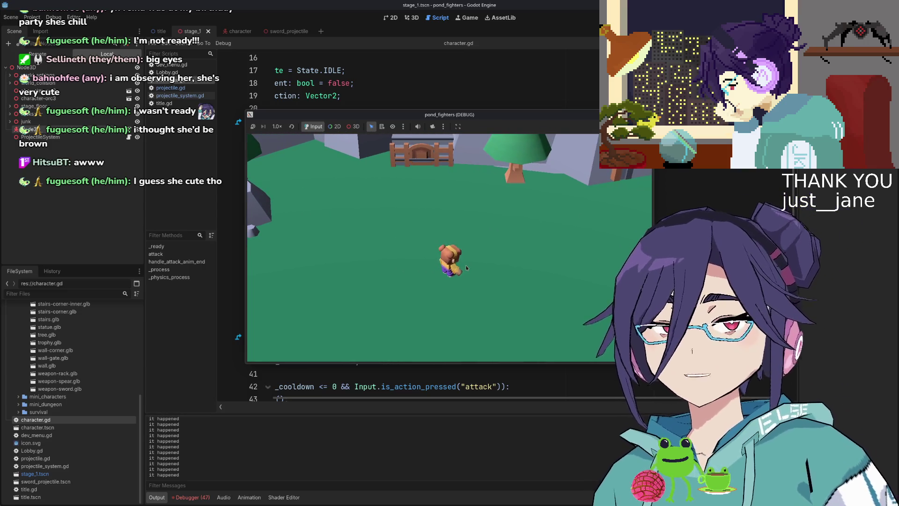
pyautogui.click(481, 242)
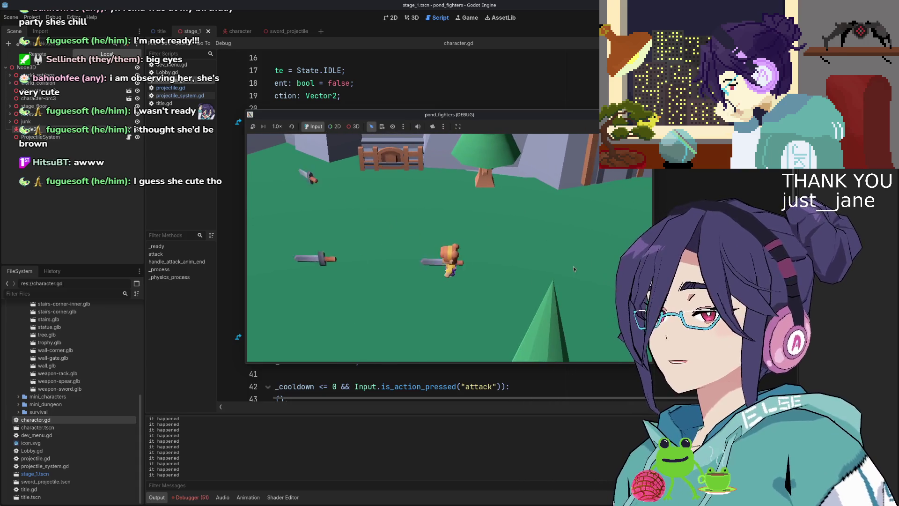
pyautogui.click(517, 239)
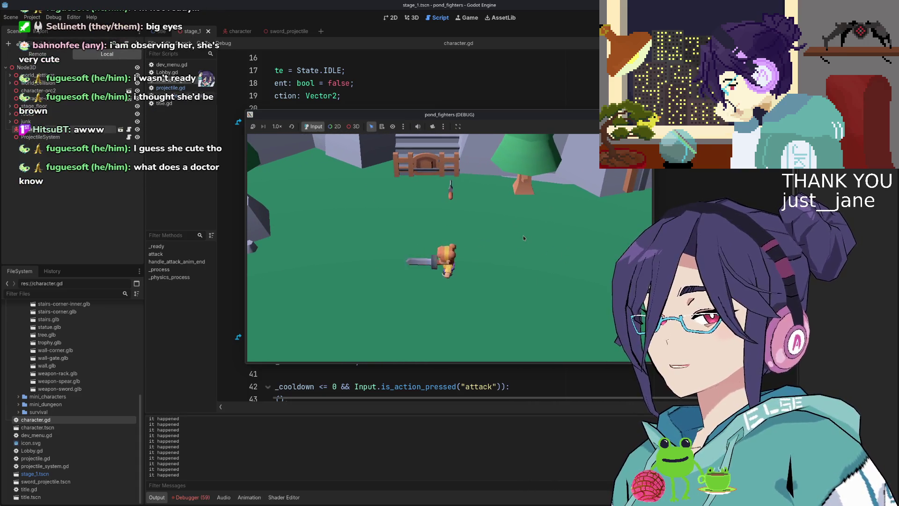
pyautogui.click(523, 238)
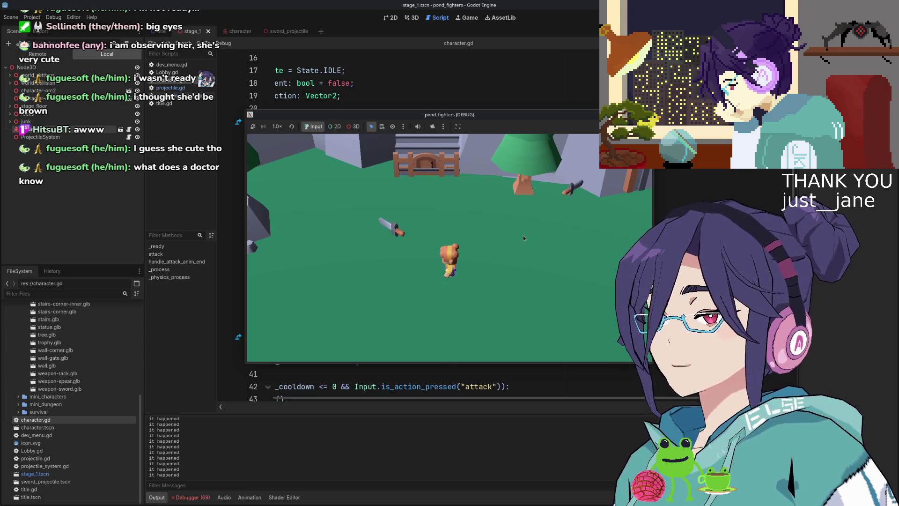
pyautogui.click(524, 238)
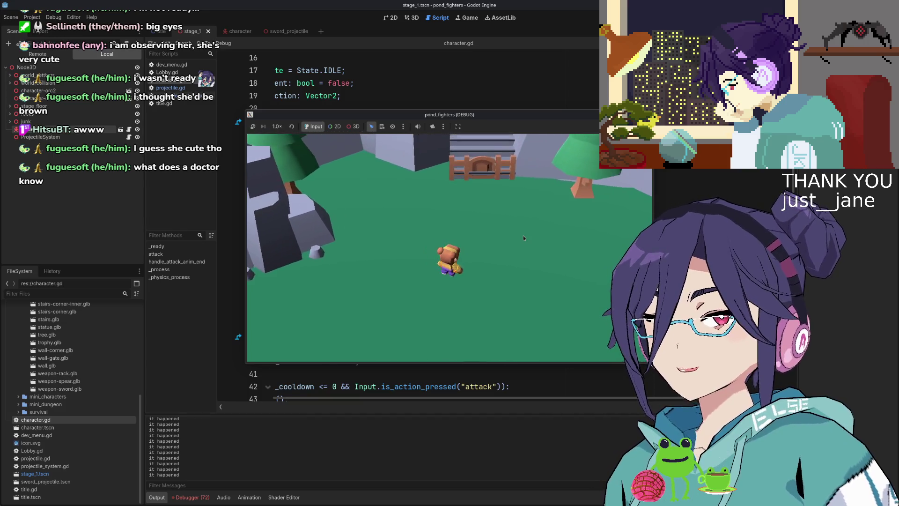
pyautogui.click(524, 238)
pyautogui.click(523, 238)
pyautogui.click(524, 238)
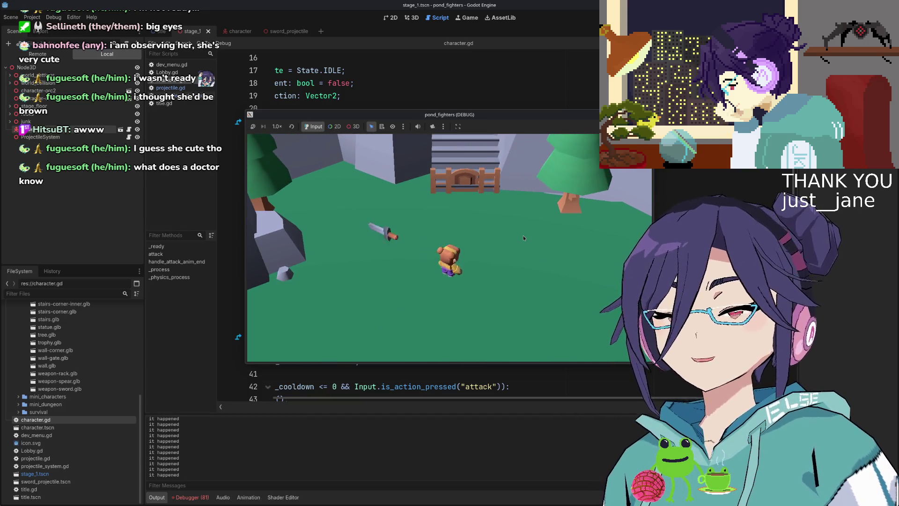
pyautogui.click(524, 238)
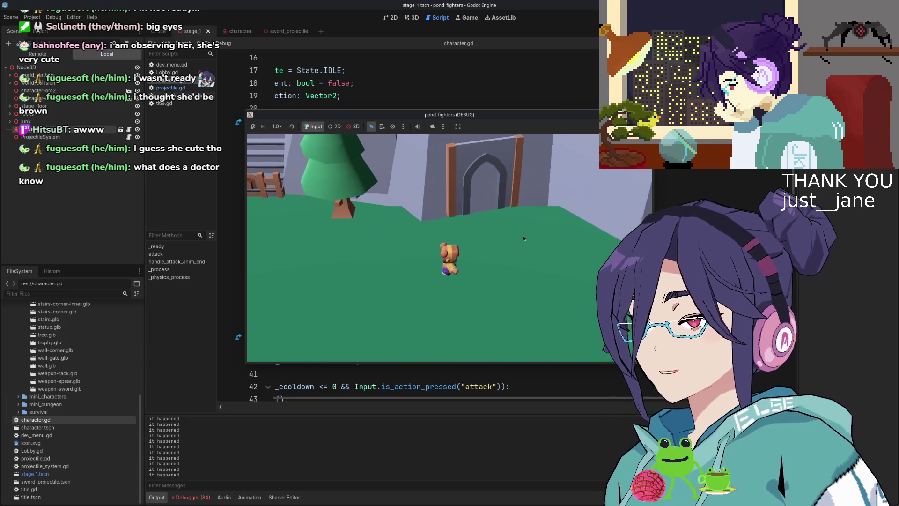
pyautogui.click(524, 238)
pyautogui.click(524, 238)
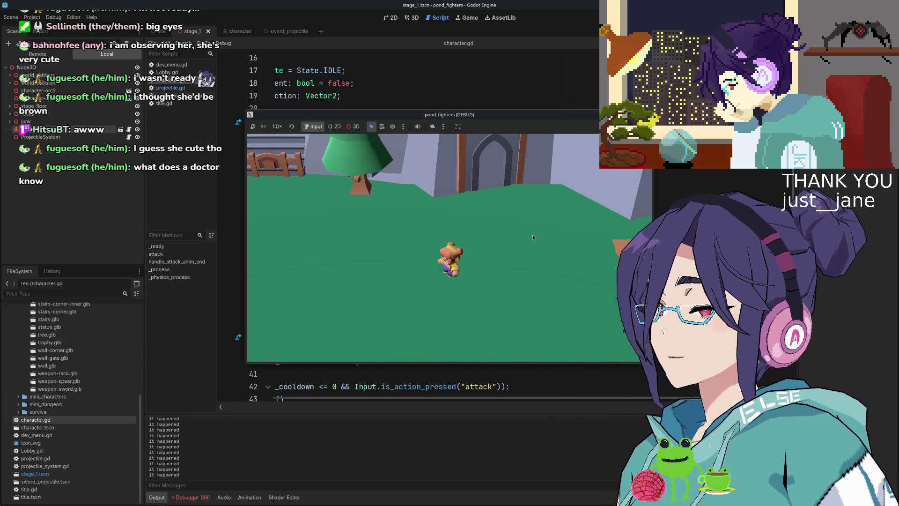
pyautogui.press('F8')
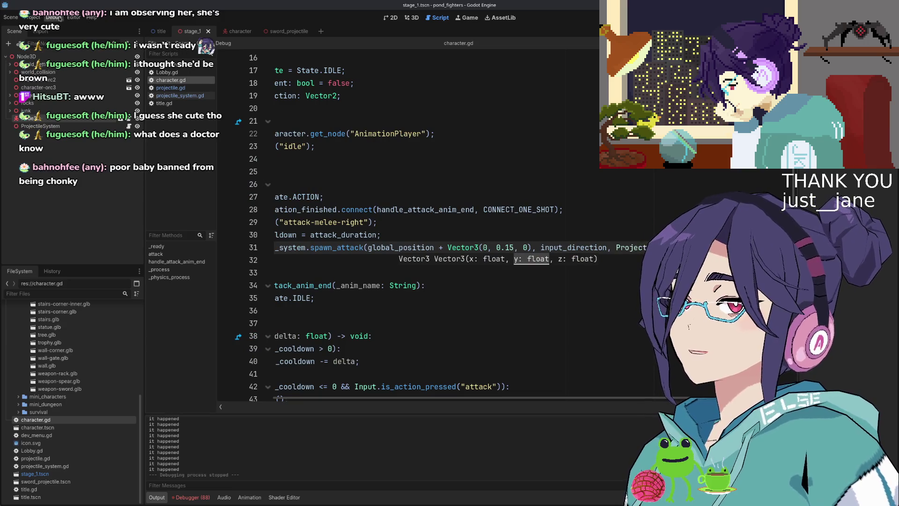
# - Dismiss the debugging menu, browse the scripts list, and open projectile_system.gd
pyautogui.click(54, 17)
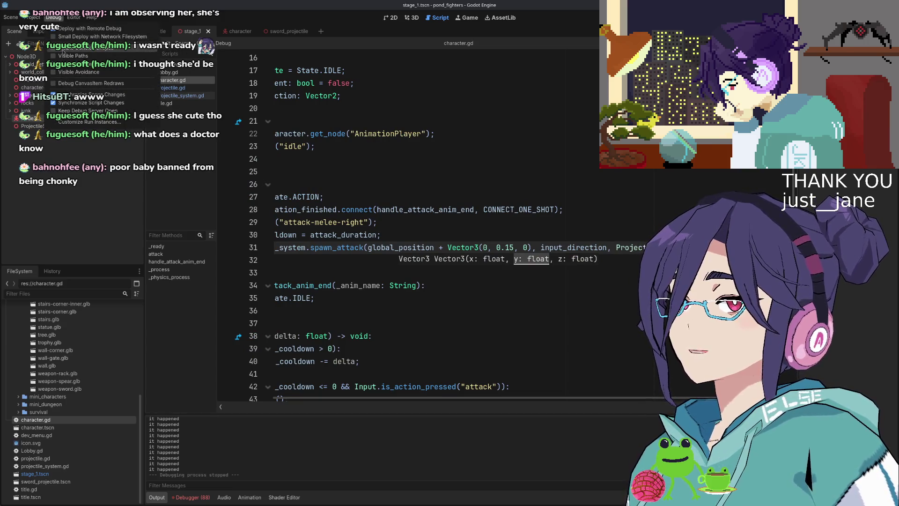
pyautogui.press('Escape')
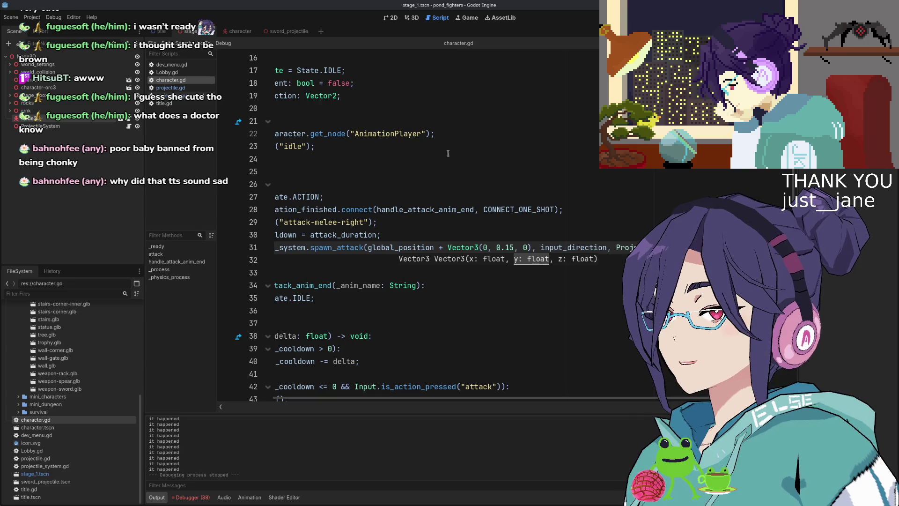
pyautogui.press('Home')
pyautogui.click(171, 89)
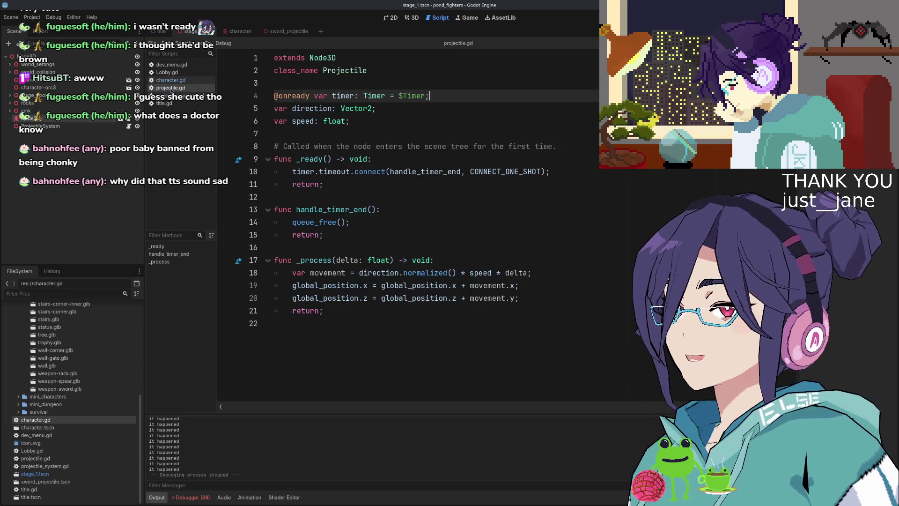
pyautogui.click(178, 103)
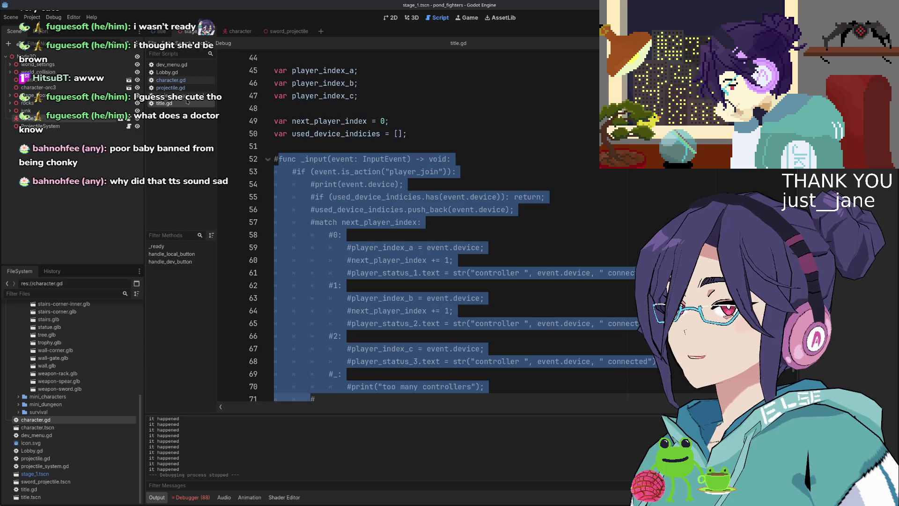
pyautogui.click(323, 129)
pyautogui.click(171, 88)
pyautogui.click(203, 98)
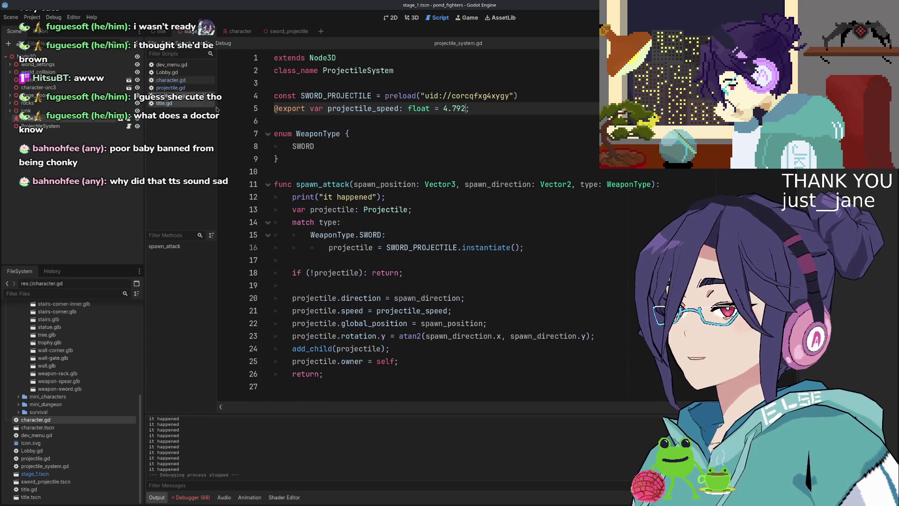
# - Delete the print("it happened") line from spawn_attack and run the game again
pyautogui.moveTo(398, 200); pyautogui.dragTo(259, 200)
pyautogui.press('BackSpace')
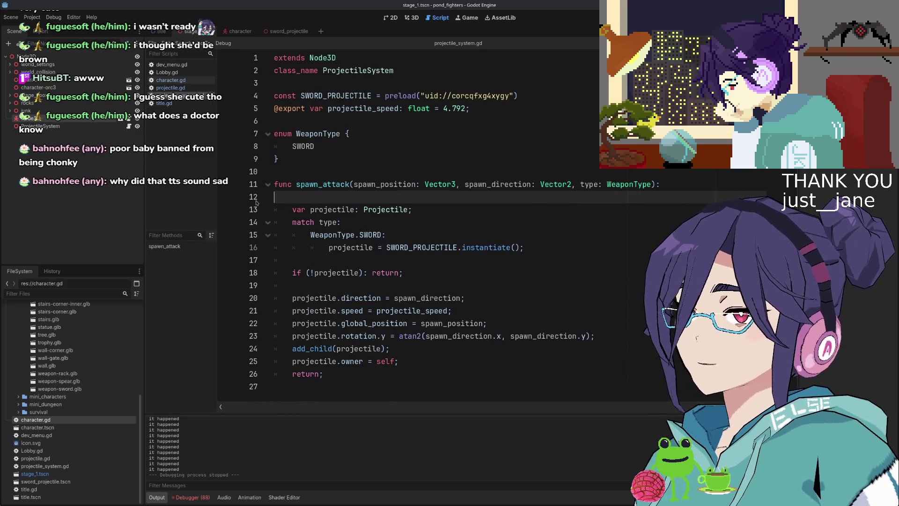
pyautogui.press('BackSpace')
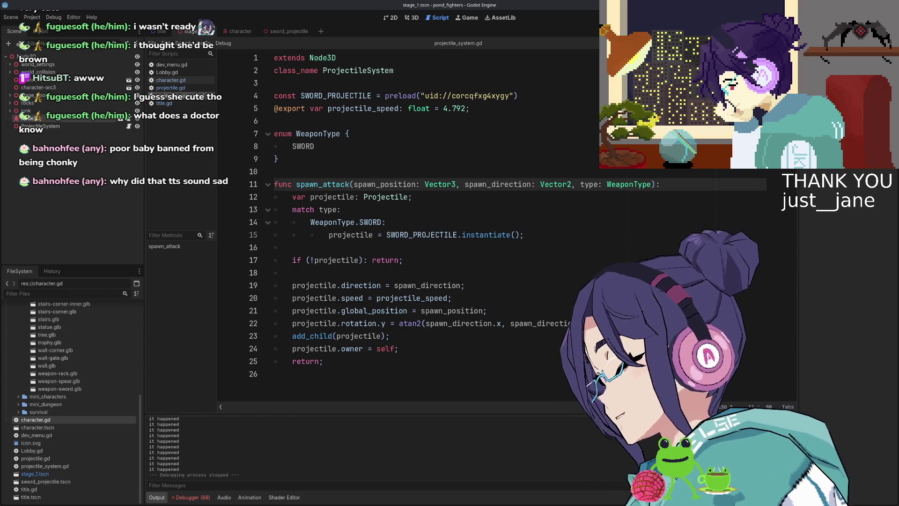
pyautogui.press('F6')
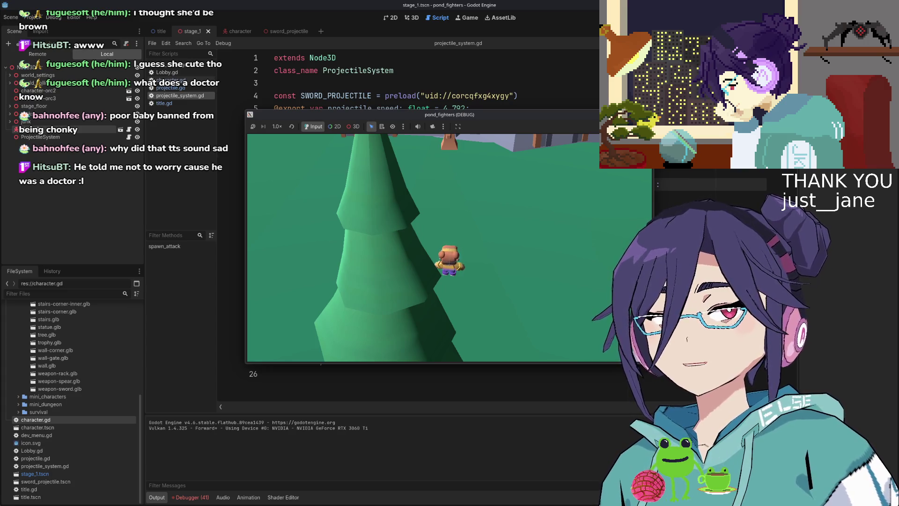
pyautogui.press('w')
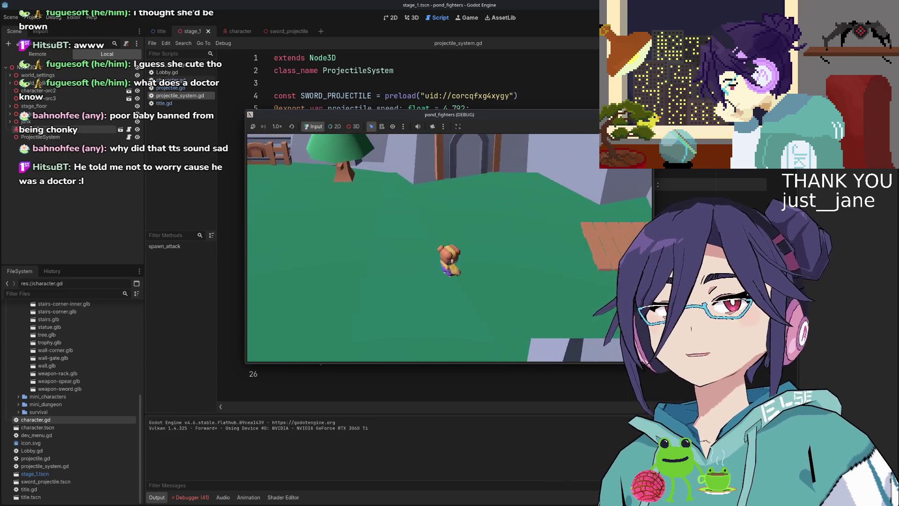
pyautogui.press('d')
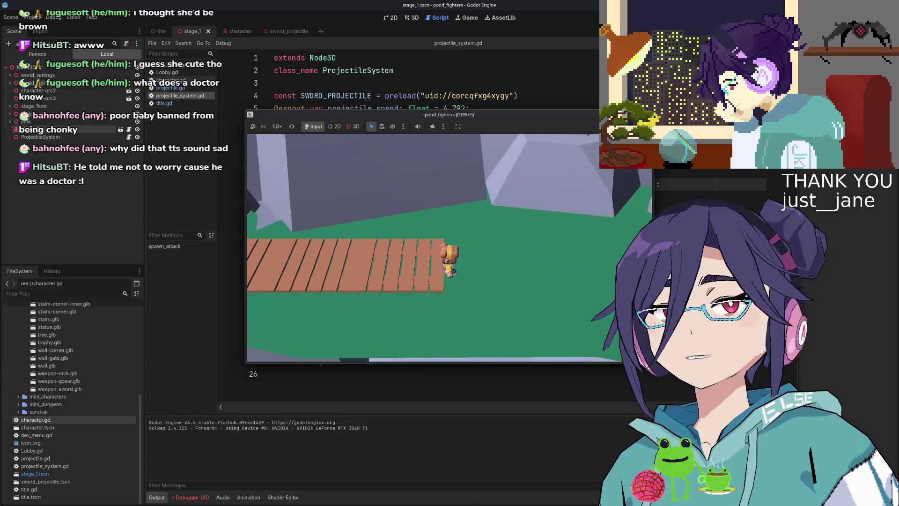
pyautogui.press('w')
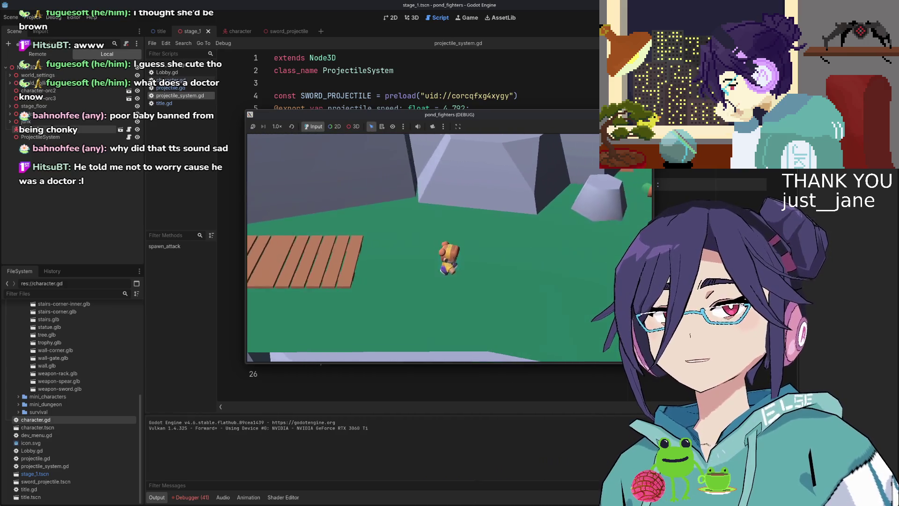
pyautogui.press('w')
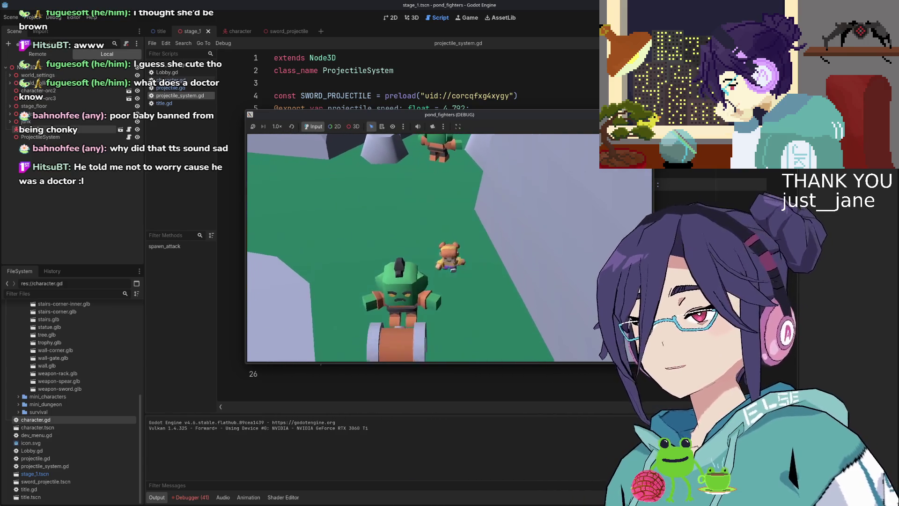
pyautogui.press('w')
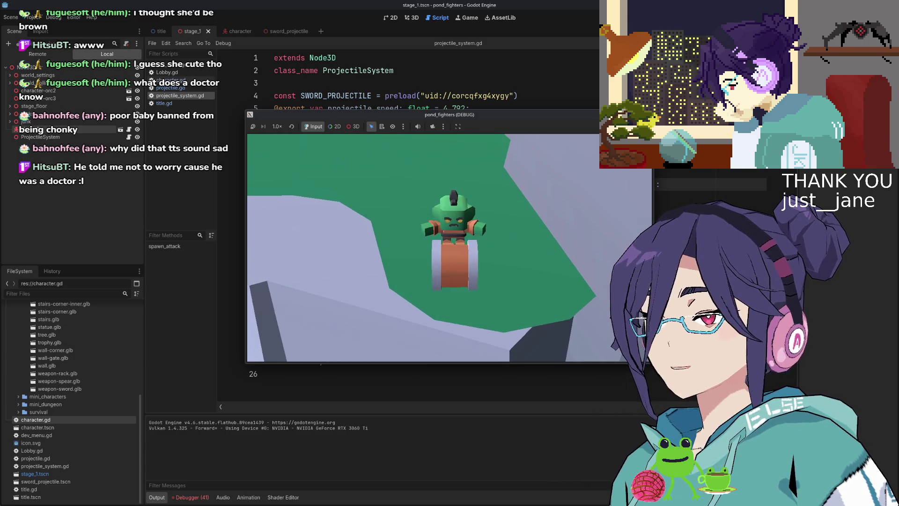
pyautogui.press('w')
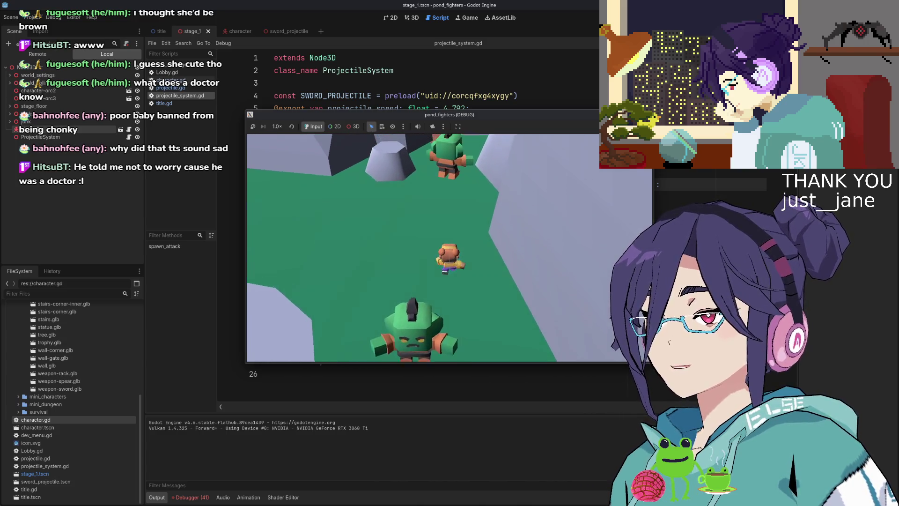
pyautogui.press('w')
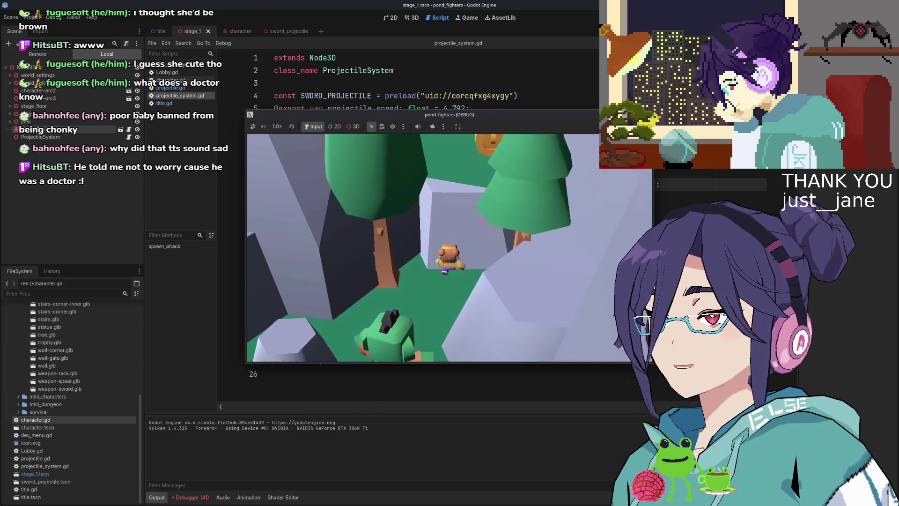
pyautogui.press('w')
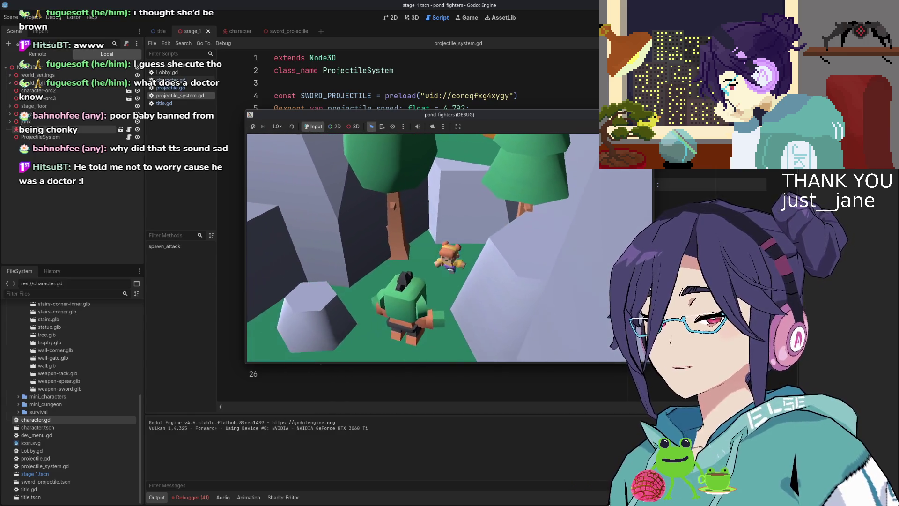
pyautogui.press('w')
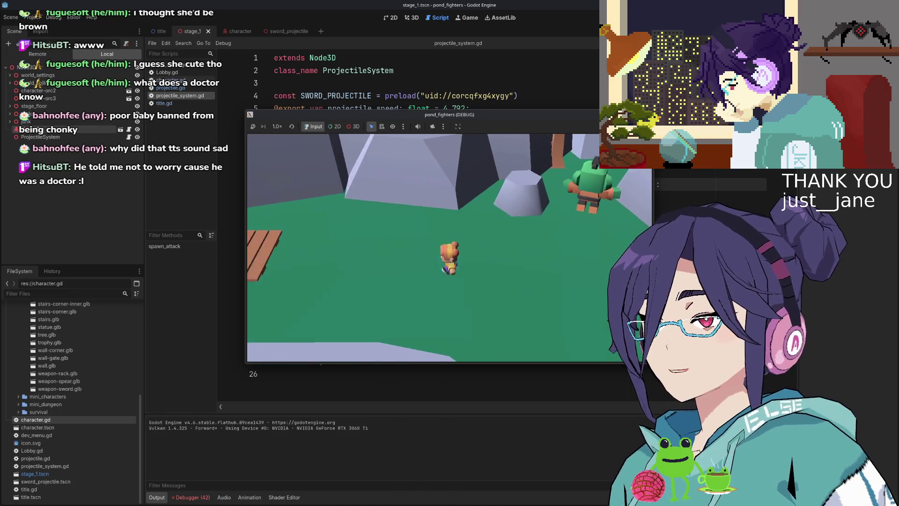
pyautogui.press('w')
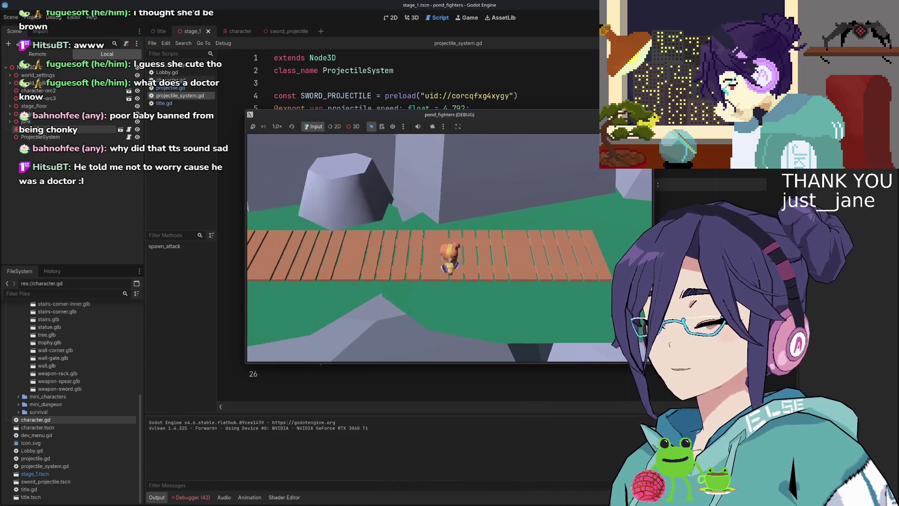
pyautogui.press('w')
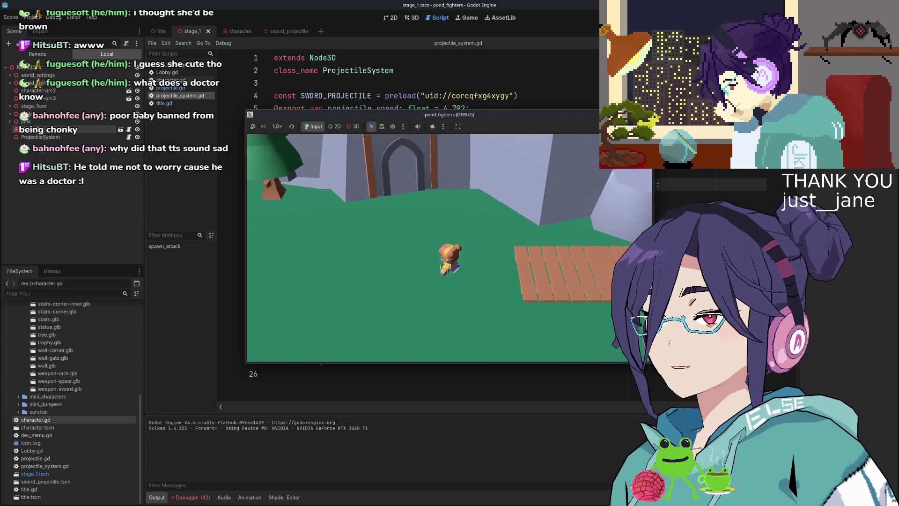
pyautogui.press('w')
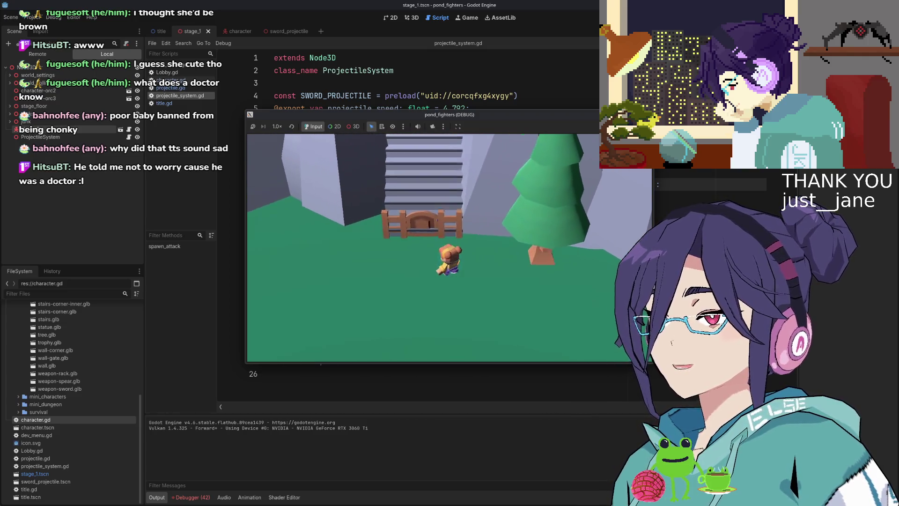
pyautogui.press('w')
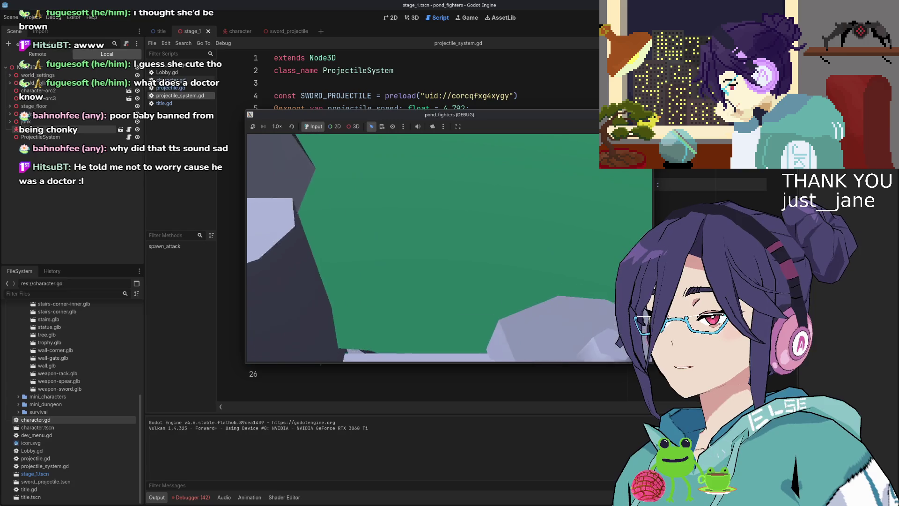
pyautogui.press('w')
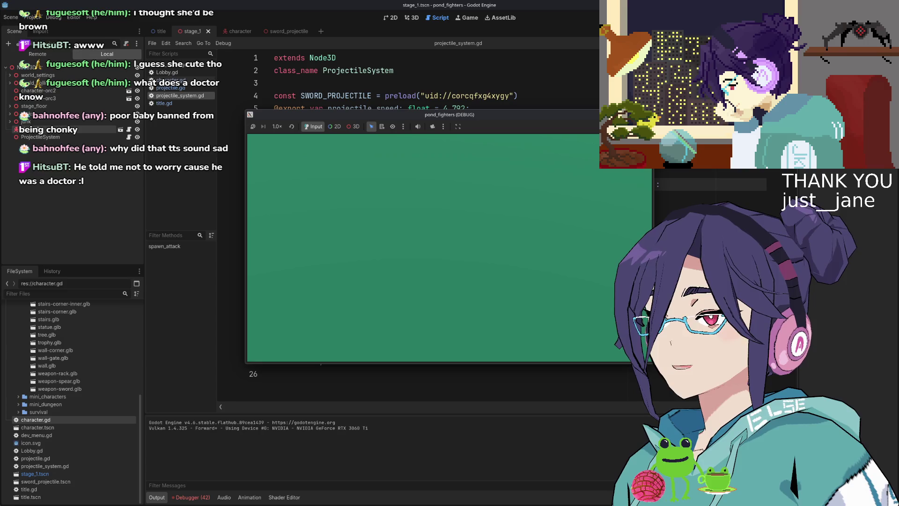
pyautogui.press('w')
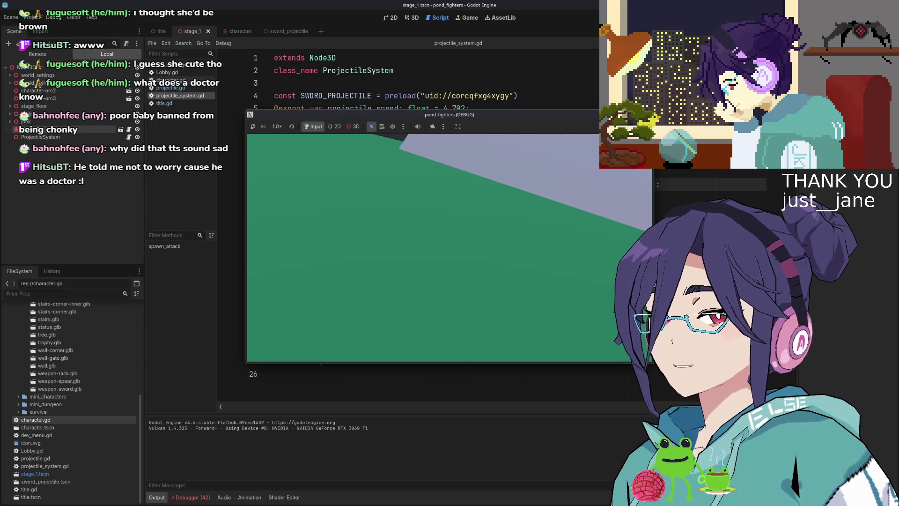
pyautogui.press('w')
pyautogui.press('w')
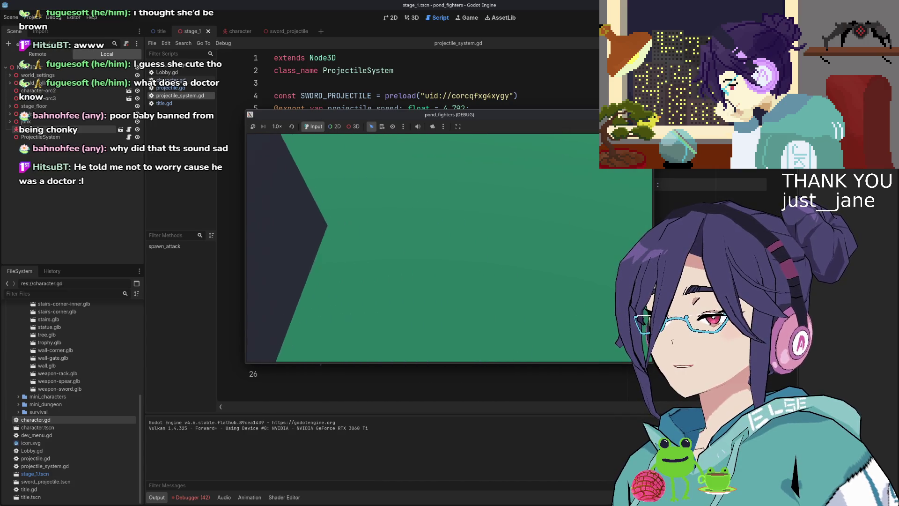
pyautogui.press('w')
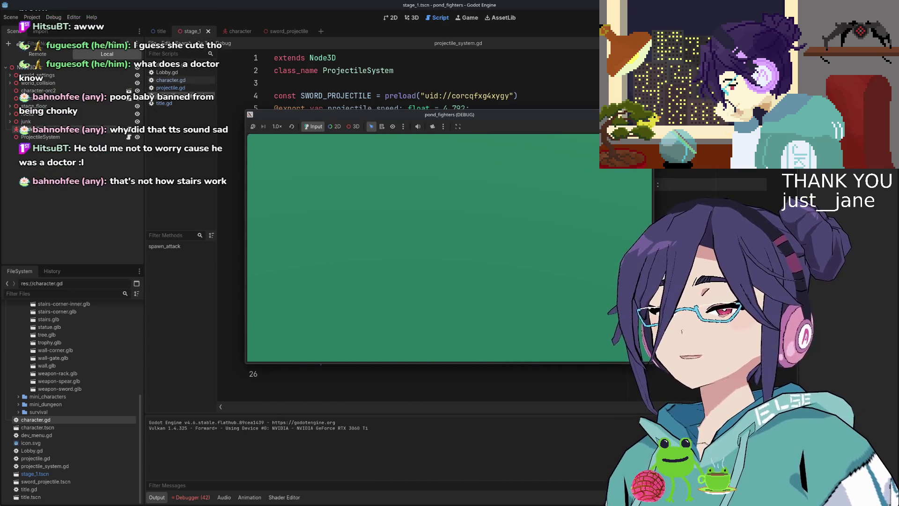
pyautogui.press('w')
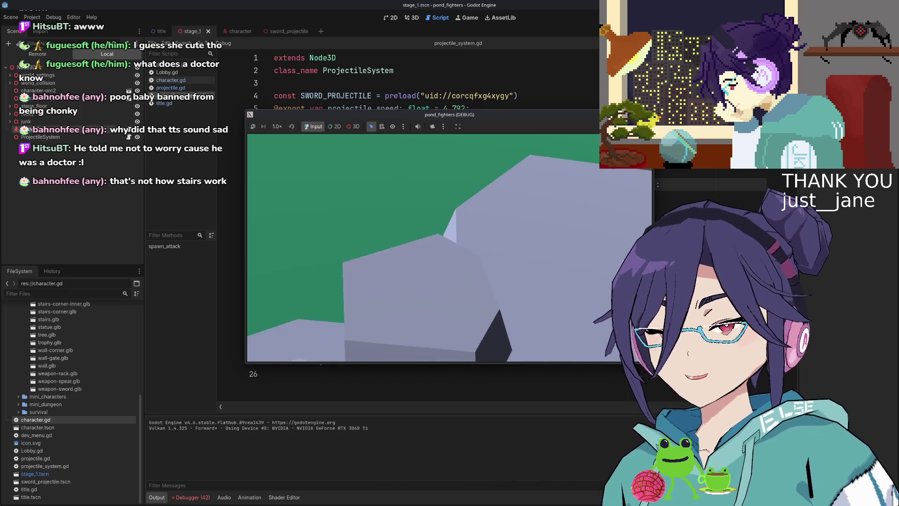
pyautogui.press('w')
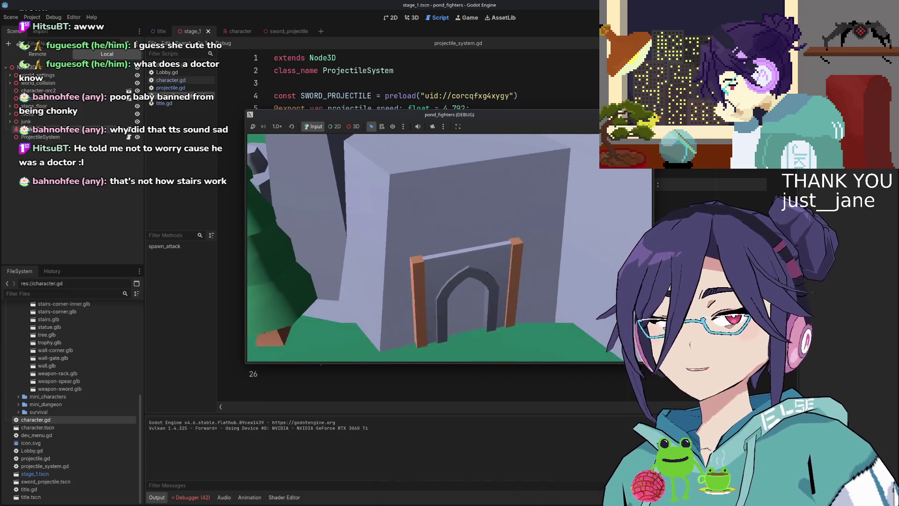
pyautogui.press('w')
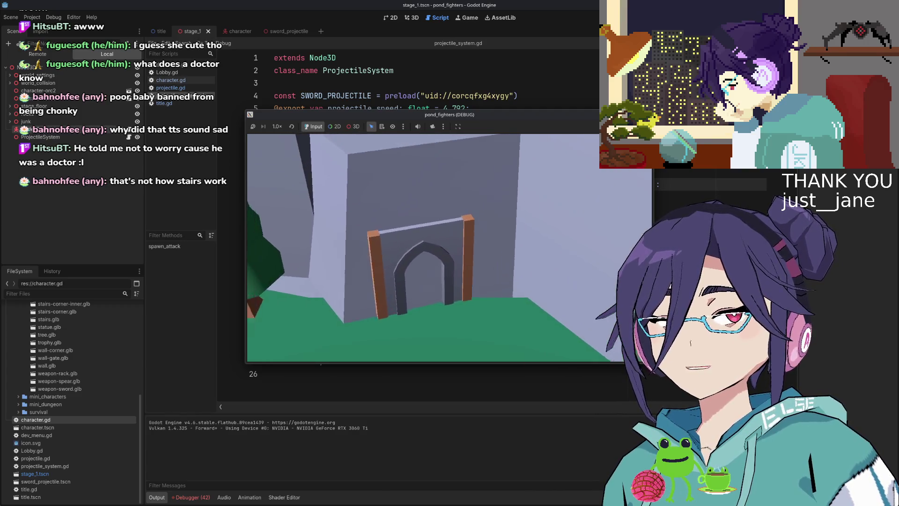
pyautogui.press('s')
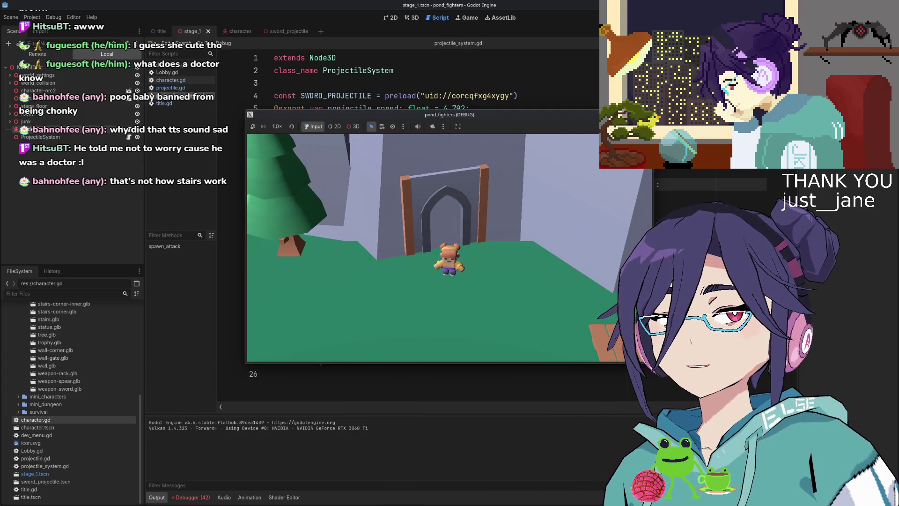
pyautogui.press('s')
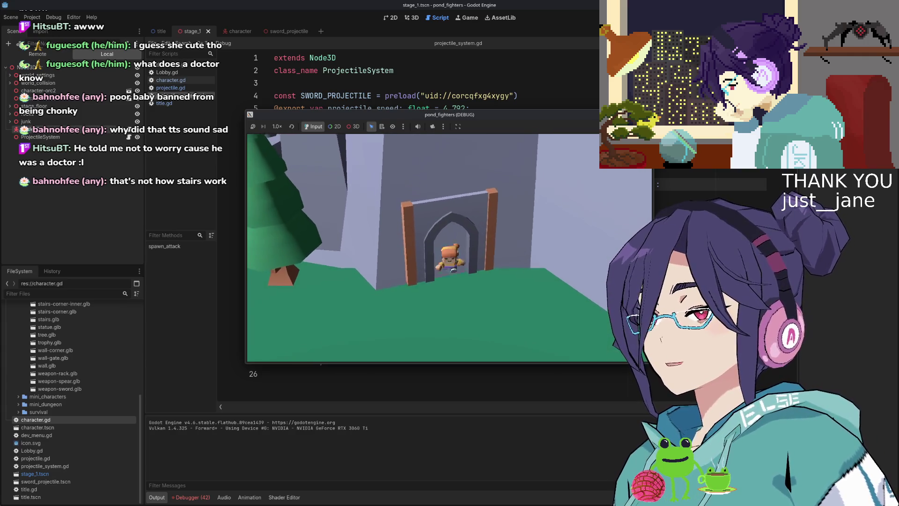
pyautogui.press('s')
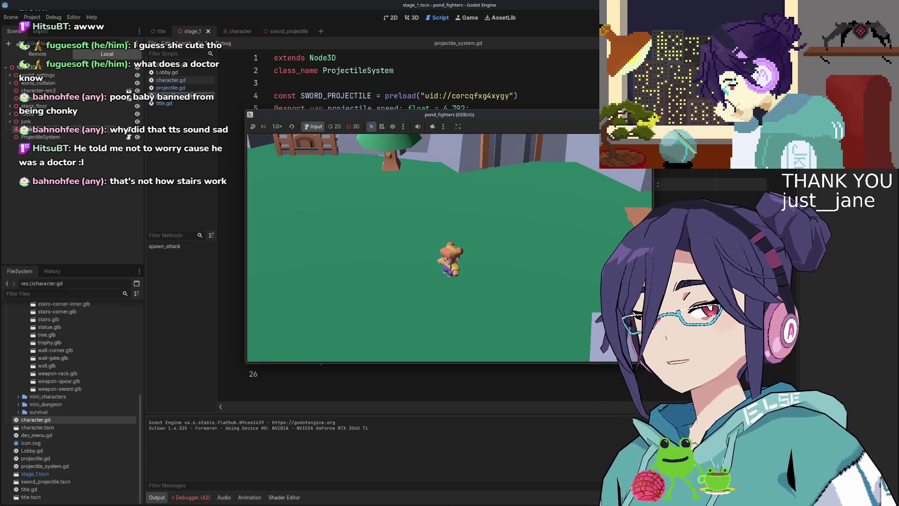
pyautogui.press('w')
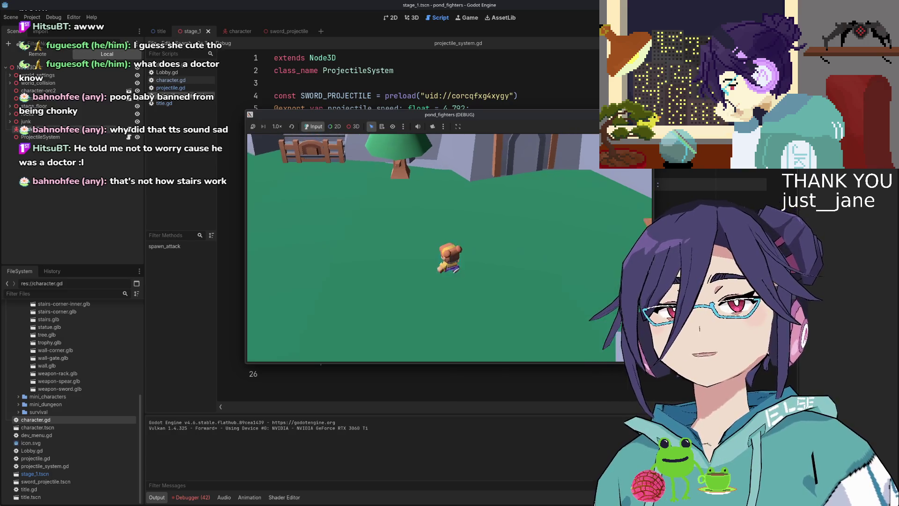
# - Walk the character toward the fence, turn it to face right, and fire a sword
pyautogui.press('w')
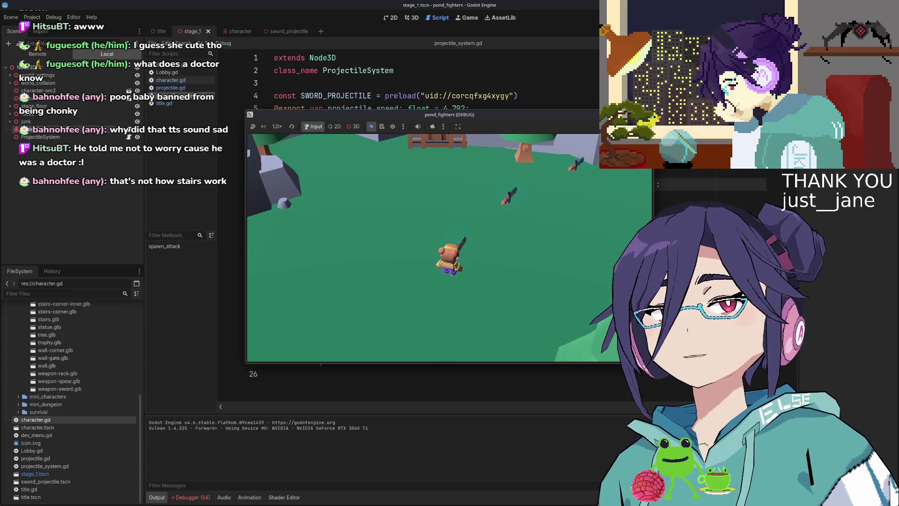
pyautogui.press('w')
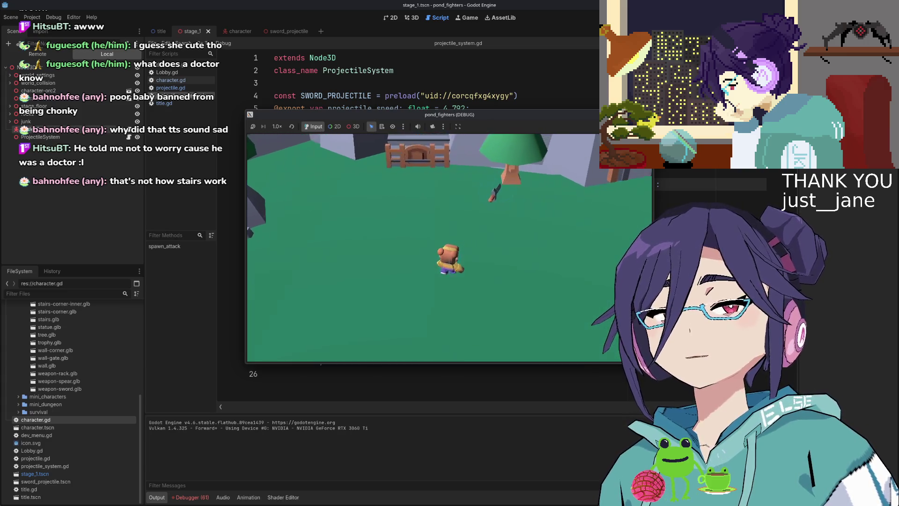
pyautogui.press('s')
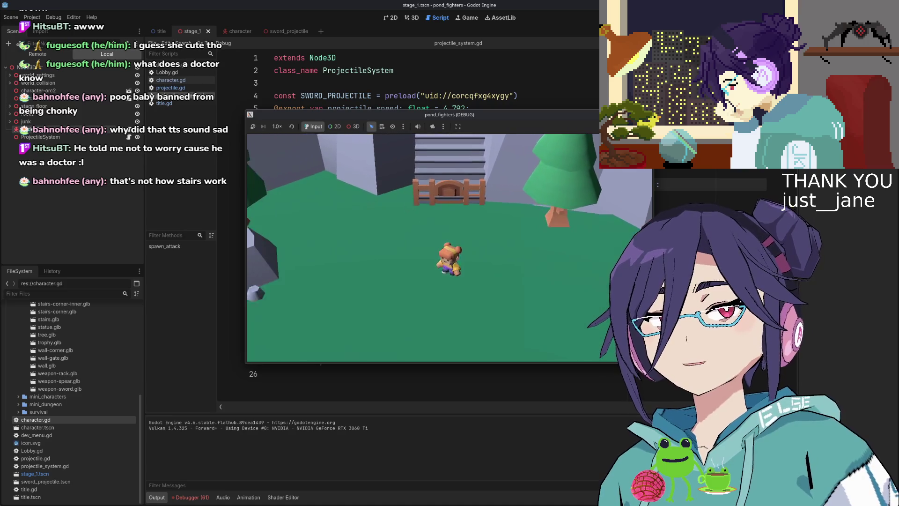
pyautogui.press('w')
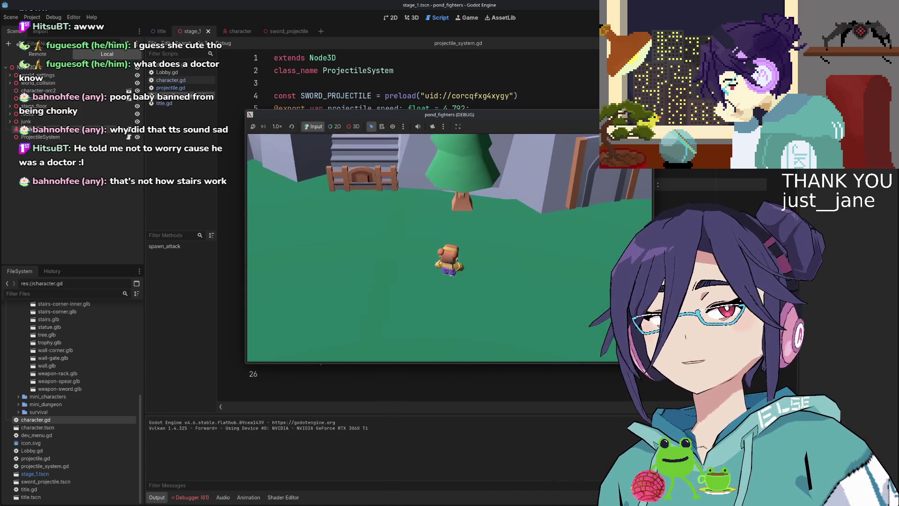
pyautogui.press('d')
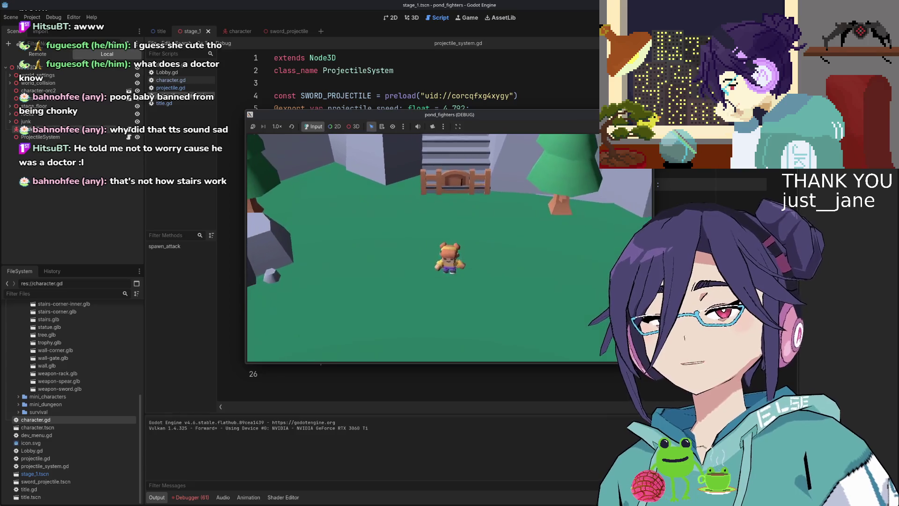
pyautogui.press('space')
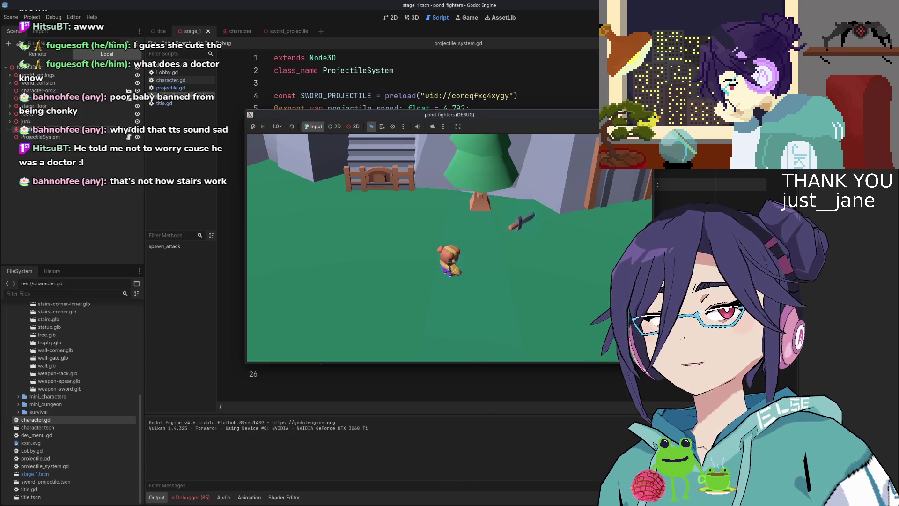
# - Walk the character toward the camera, stairs, archway and wooden platform, firing swords in each facing direction
pyautogui.press('s')
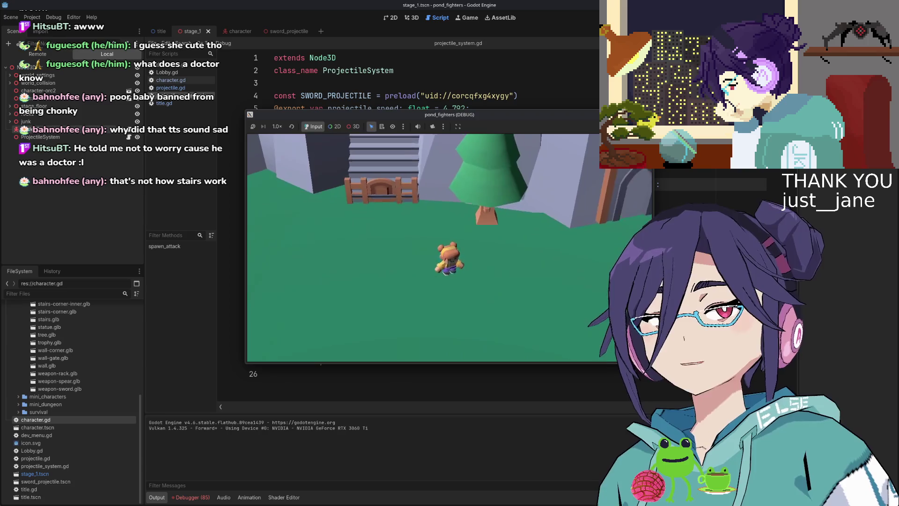
pyautogui.press('d')
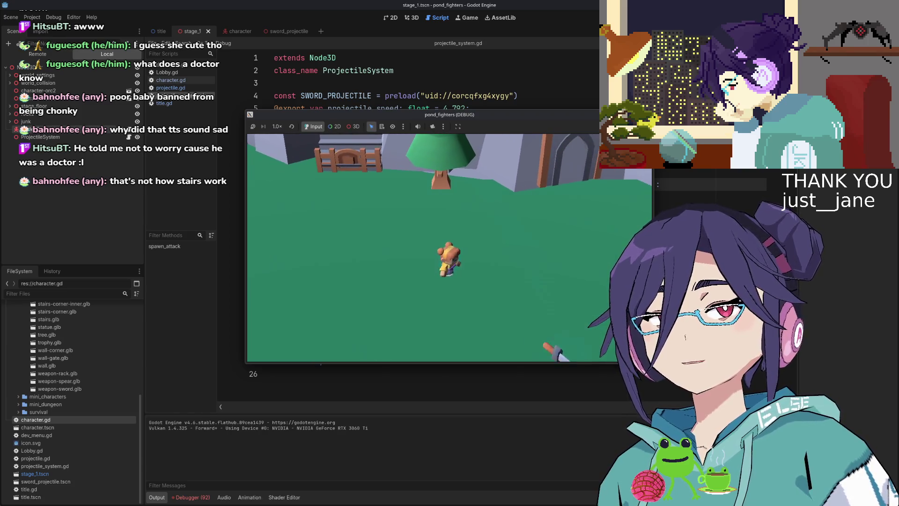
pyautogui.press('s')
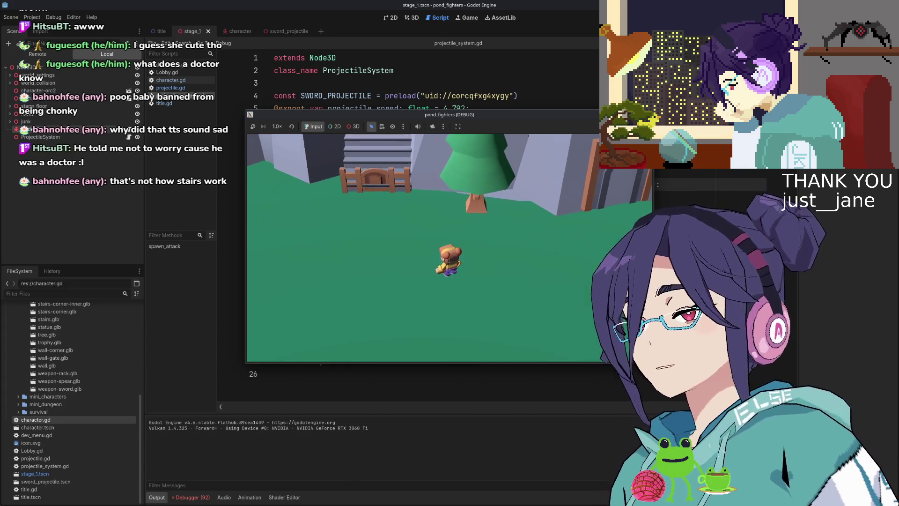
pyautogui.press('w')
pyautogui.press('s')
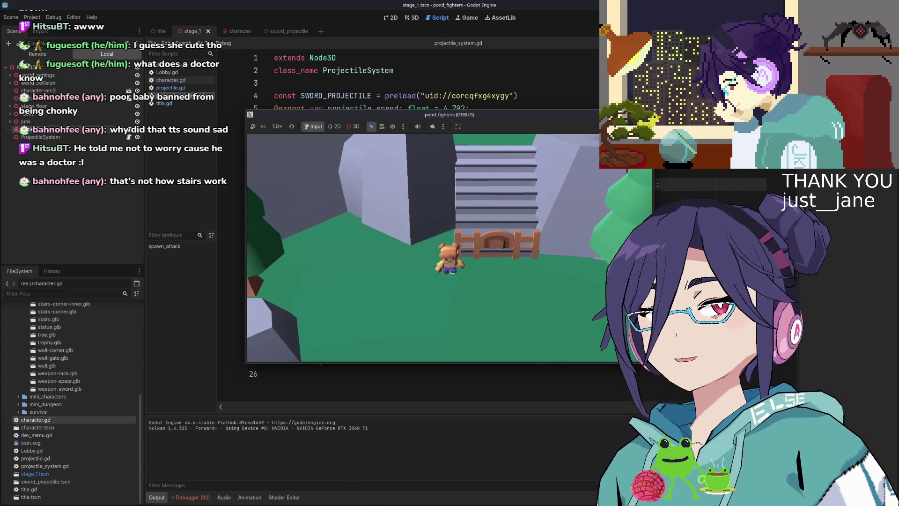
pyautogui.press('w')
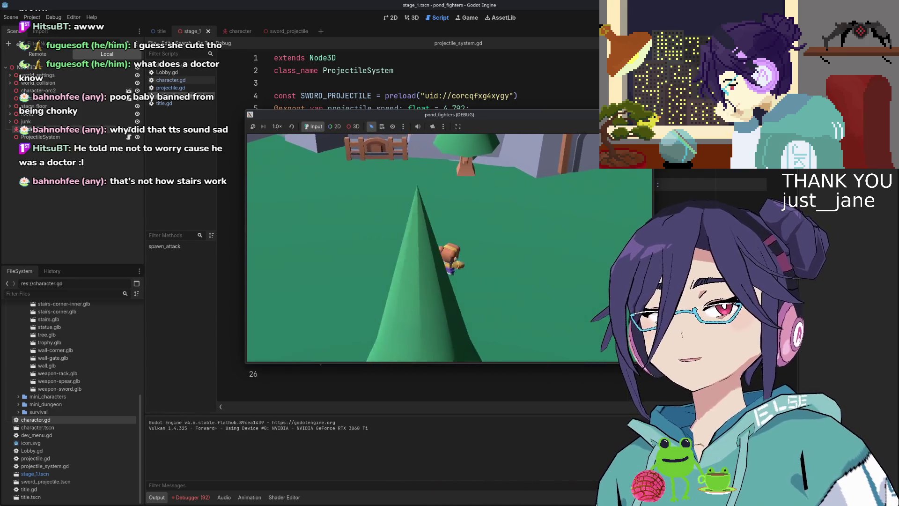
pyautogui.press('d')
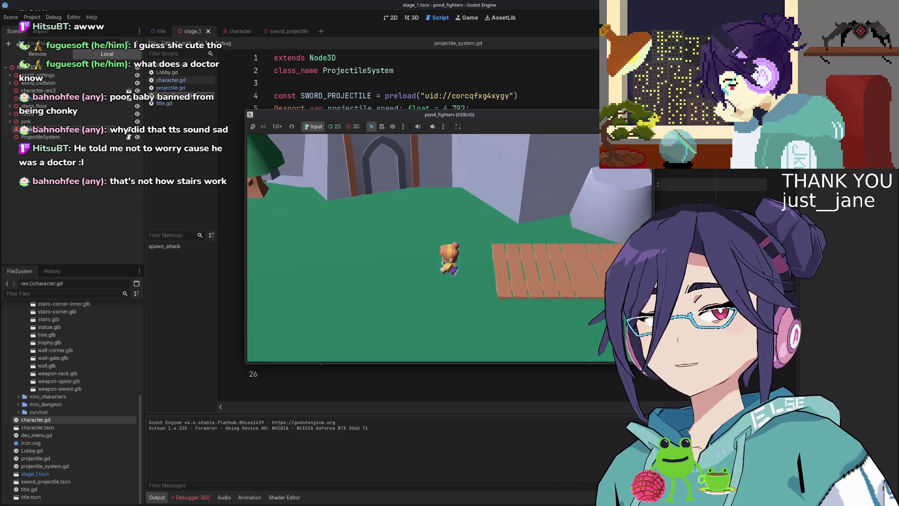
pyautogui.press('s')
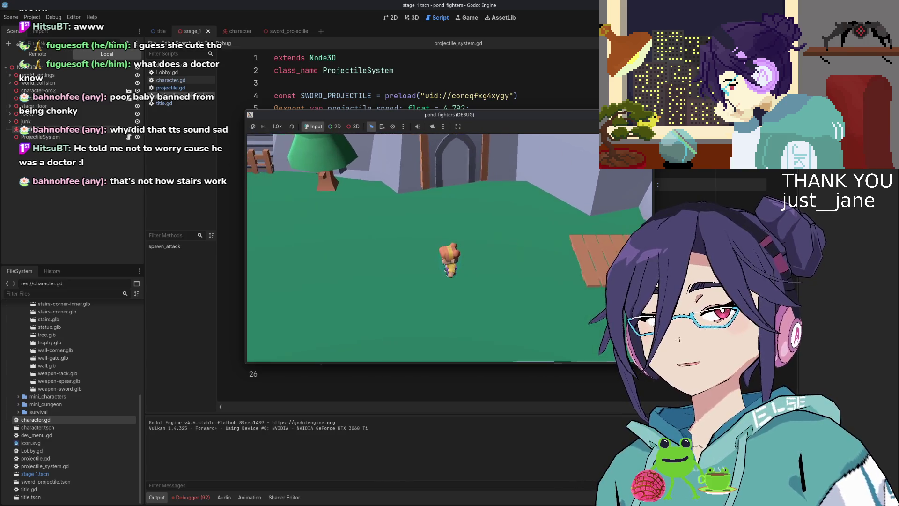
pyautogui.press('w')
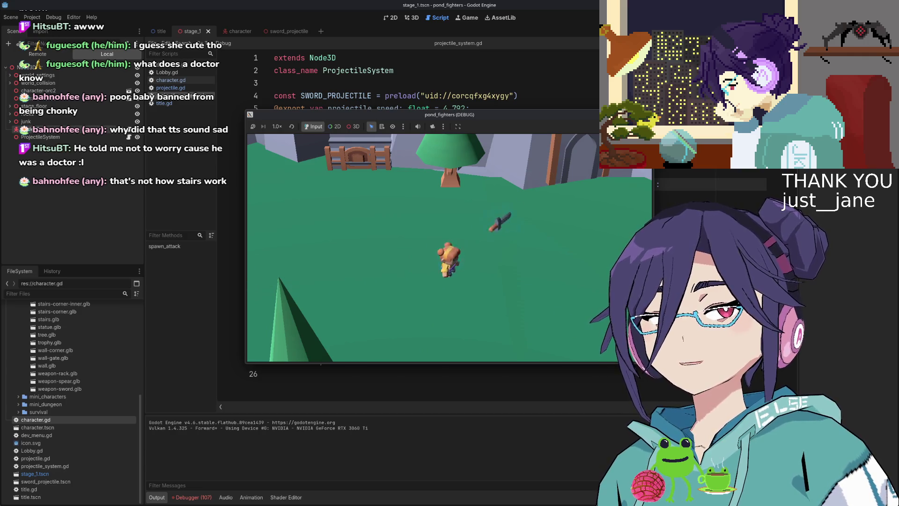